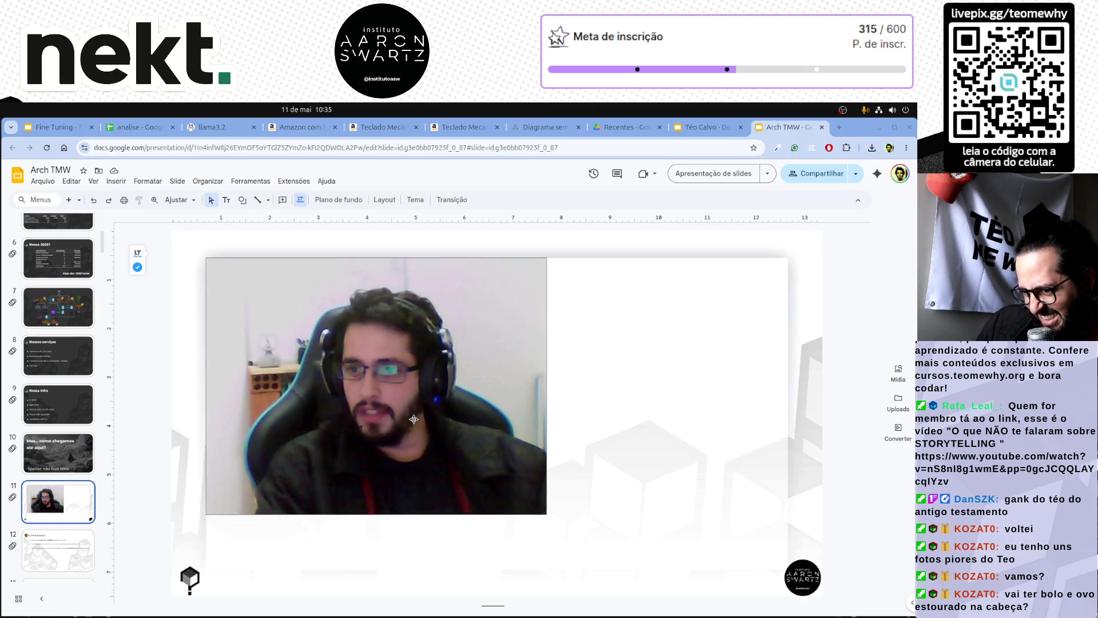
Move the webcam photo and enlarge it from its corner toward the slide edges.
left_click_drag(482, 422, 396, 406)
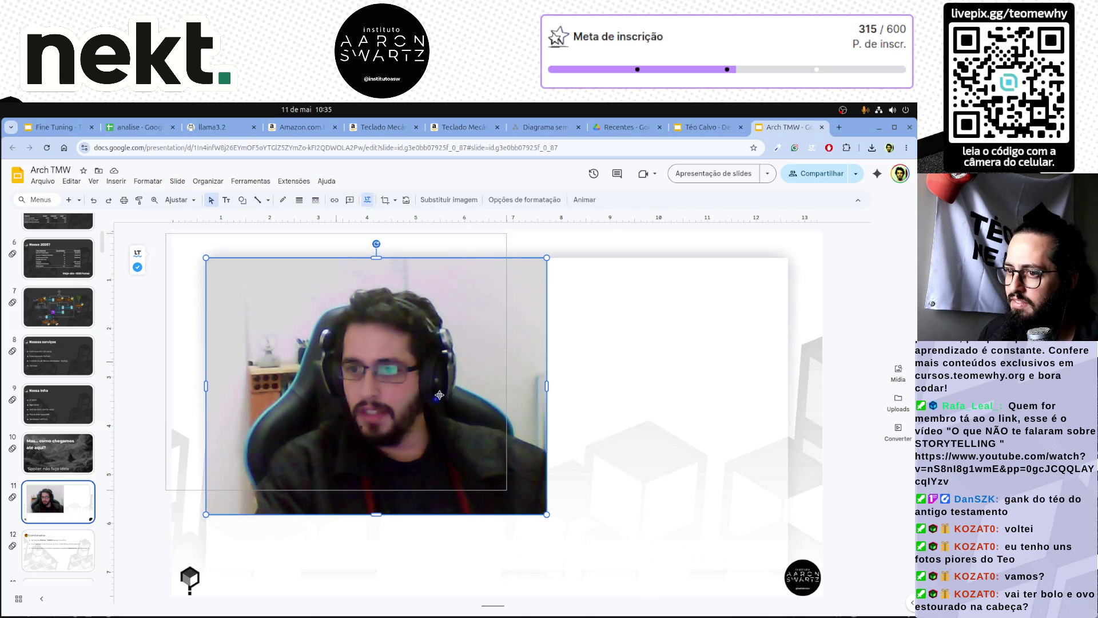
left_click_drag(396, 406, 445, 392)
left_click_drag(513, 488, 661, 525)
mouse_move(552, 422)
left_mouse_down()
mouse_move(586, 418)
mouse_move(530, 419)
left_mouse_up()
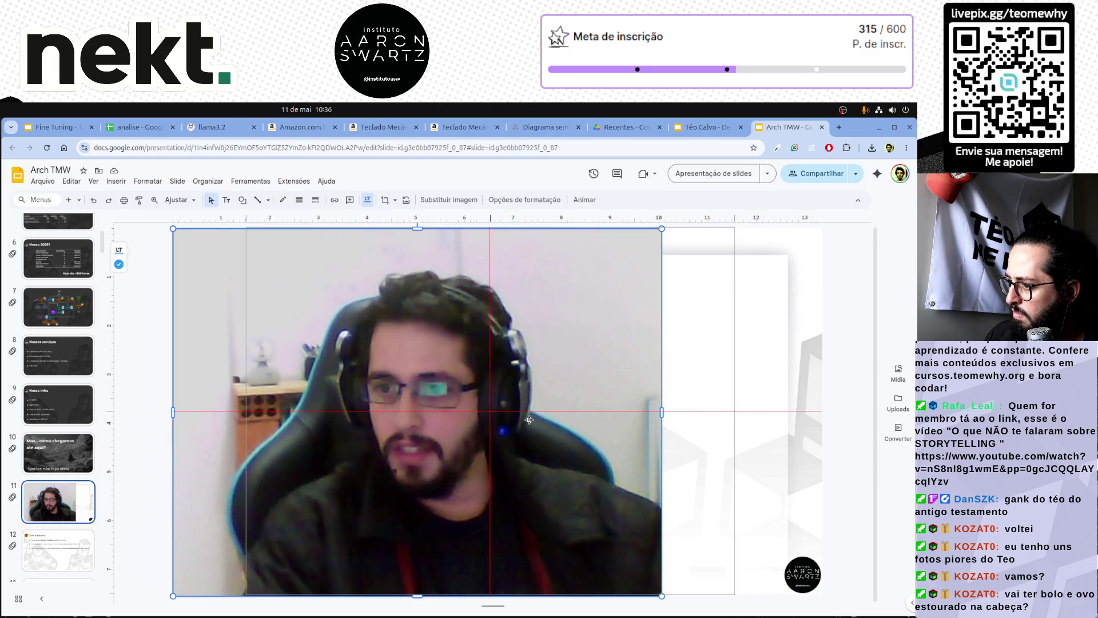
left_click_drag(529, 419, 528, 419)
left_click(165, 459)
scroll(165, 458, "down", 2, "ctrl")
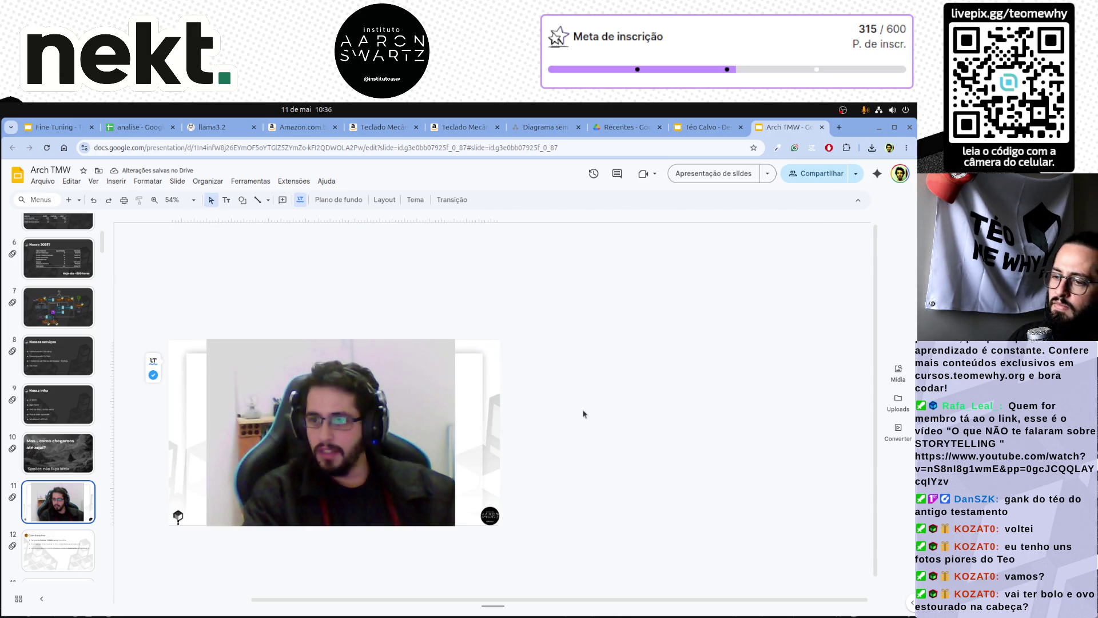
Shrink the webcam photo in two passes so it sits smaller inside slide 11.
left_click(319, 441)
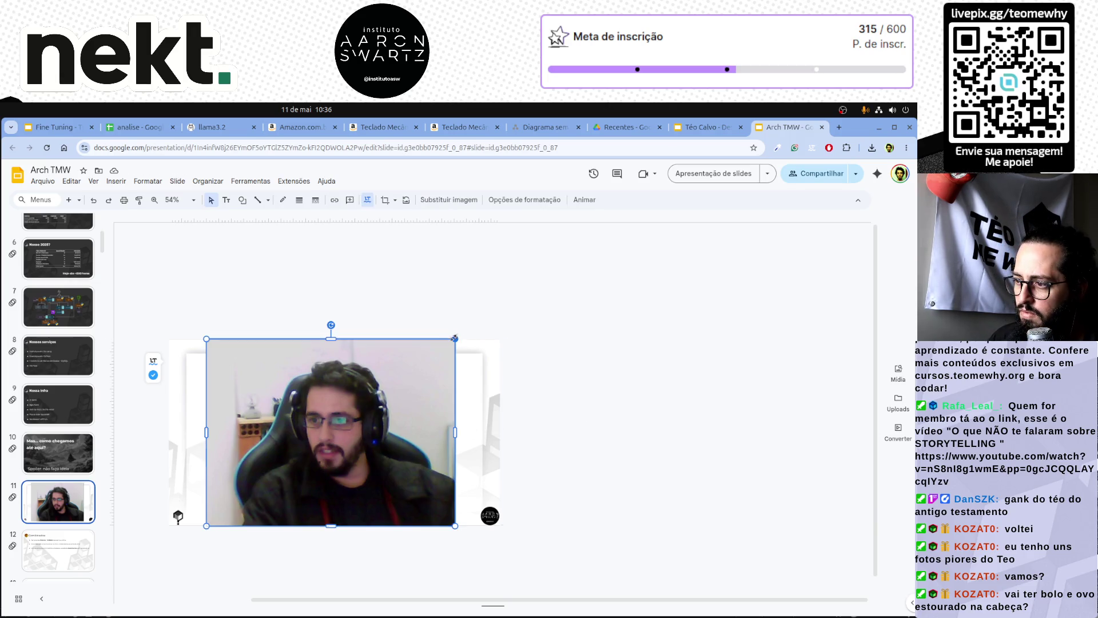
left_click_drag(455, 337, 417, 369)
left_click_drag(361, 408, 385, 401)
left_click(463, 437)
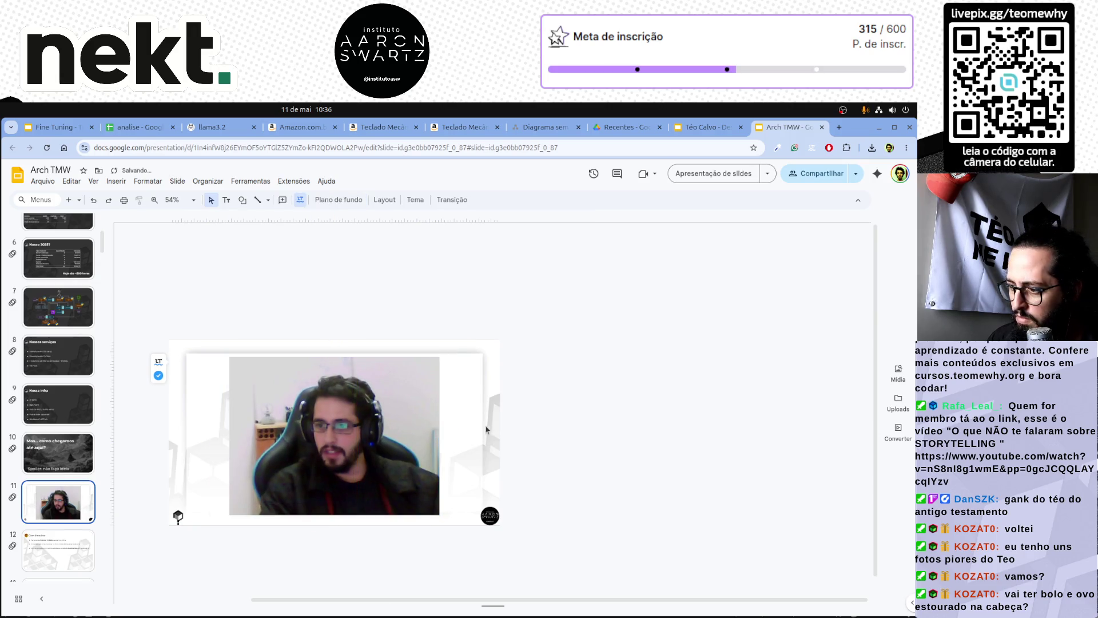
scroll(464, 436, "up", 5)
left_click(360, 410)
left_click_drag(398, 425, 384, 413)
left_click(407, 401)
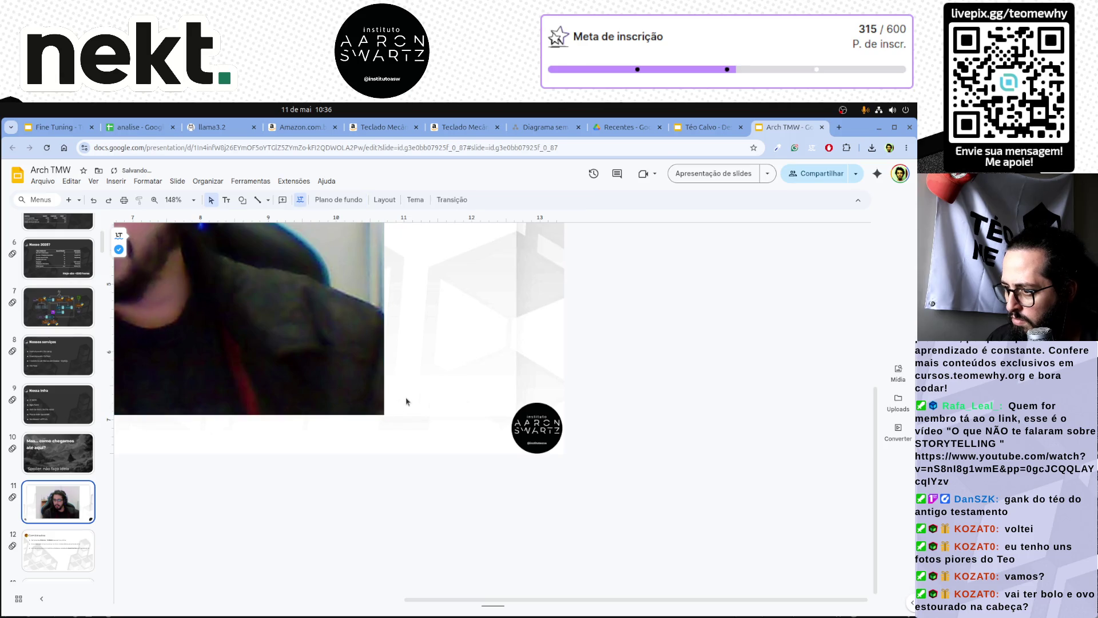
scroll(407, 402, "down", 5)
scroll(364, 384, "up", 1)
scroll(365, 383, "up", 1)
scroll(365, 384, "up", 2)
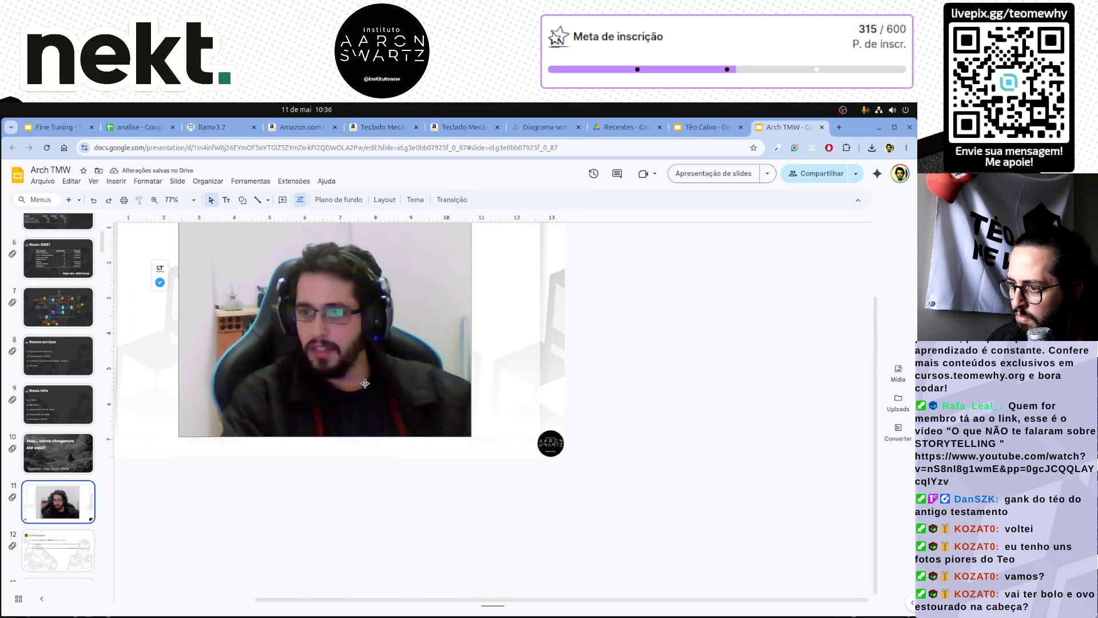
scroll(364, 383, "down", 2)
scroll(496, 439, "up", 1)
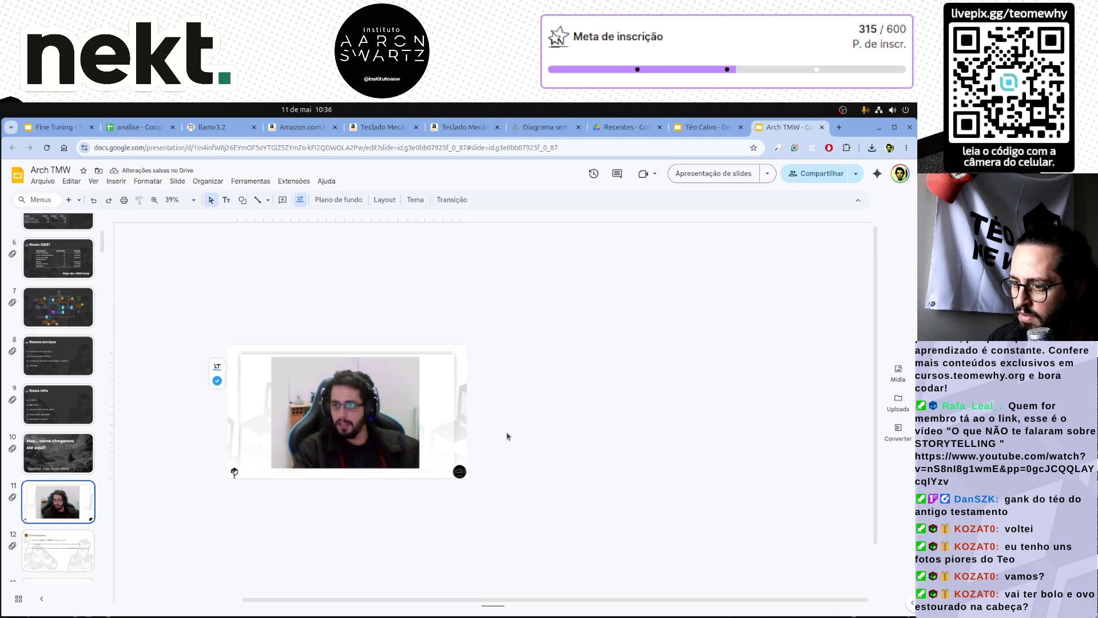
Nudge the shrunken webcam photo slightly to the right.
left_click(381, 421)
left_click_drag(384, 422, 394, 423)
left_click(553, 371)
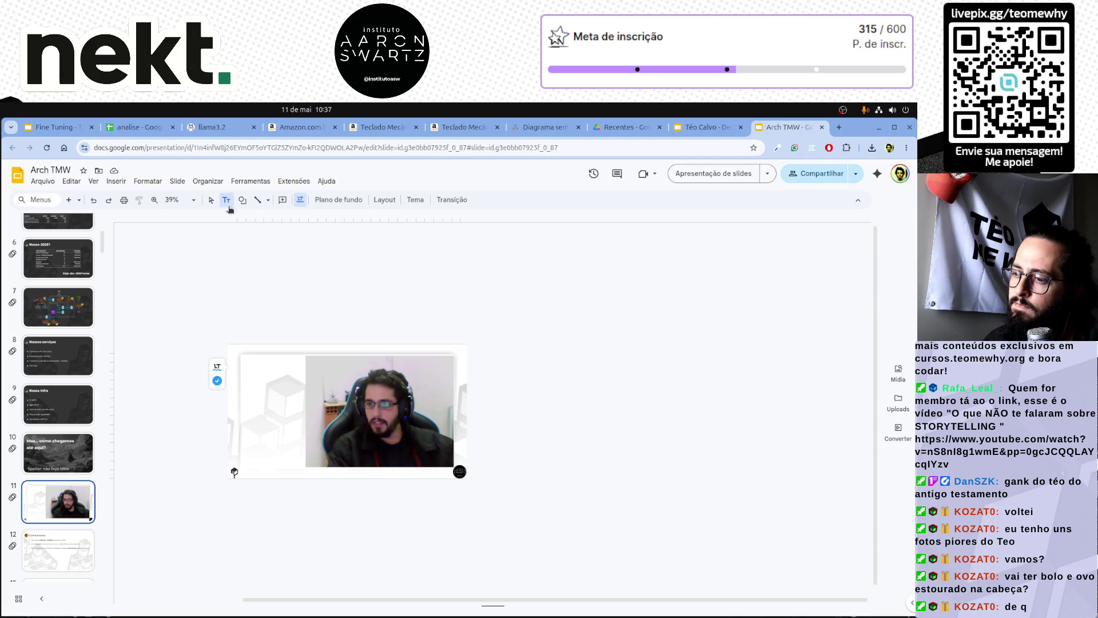
Draw a new text box on the empty left side of slide 11.
left_click_drag(251, 384, 353, 396)
type("Dia 29/05")
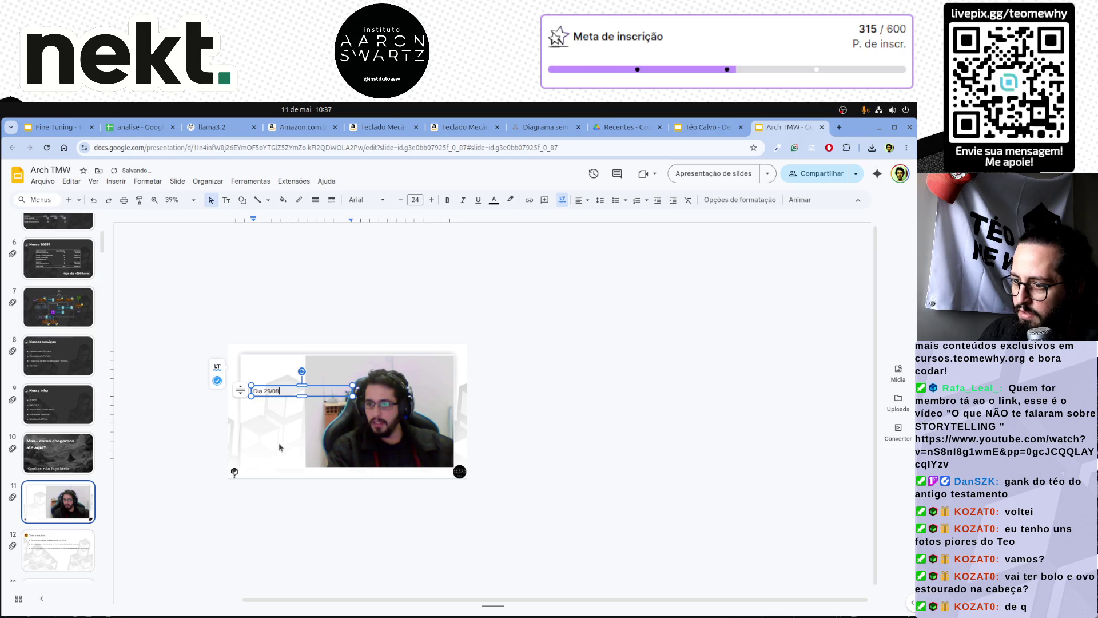
type("/2019")
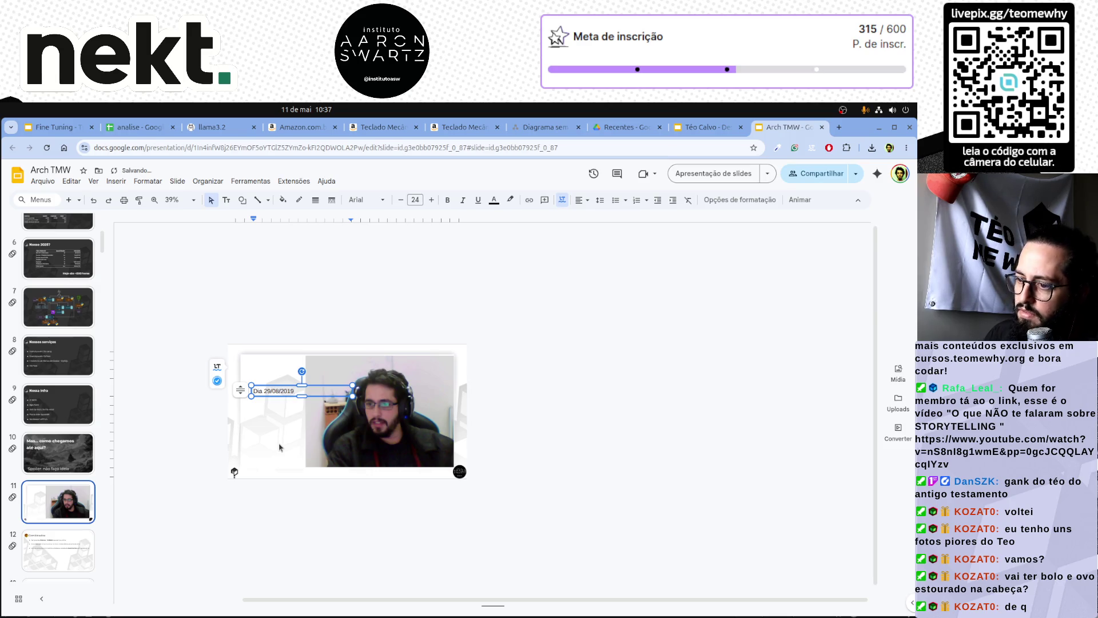
Move the 'Dia 29/08/2019' caption onto the webcam photo's top-right corner.
left_click(279, 446)
scroll(283, 440, "up", 5, "ctrl")
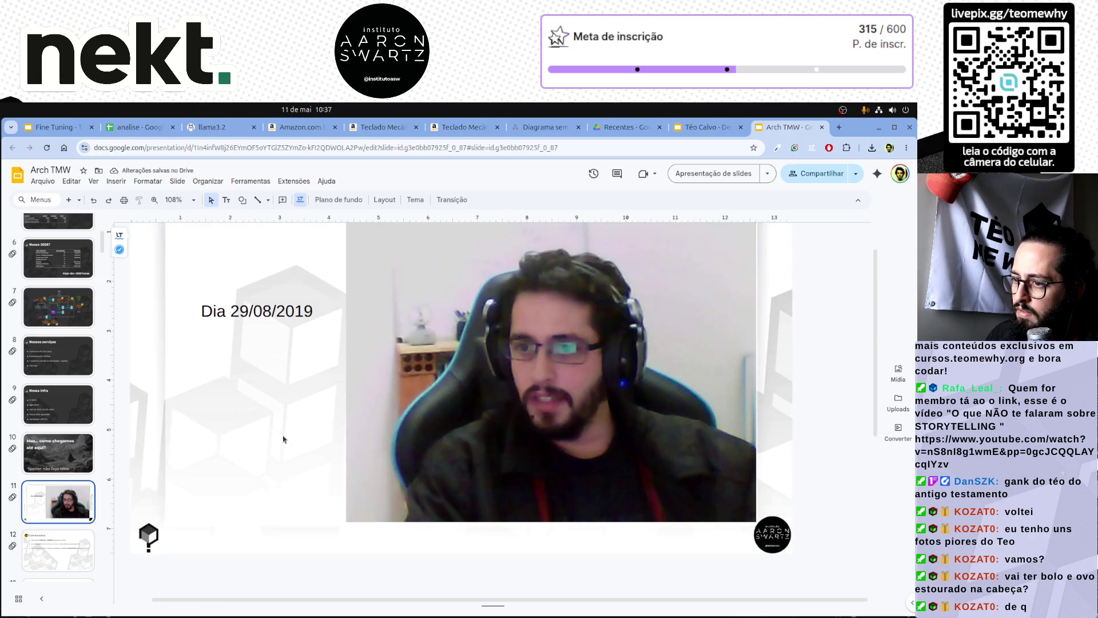
left_click(286, 361)
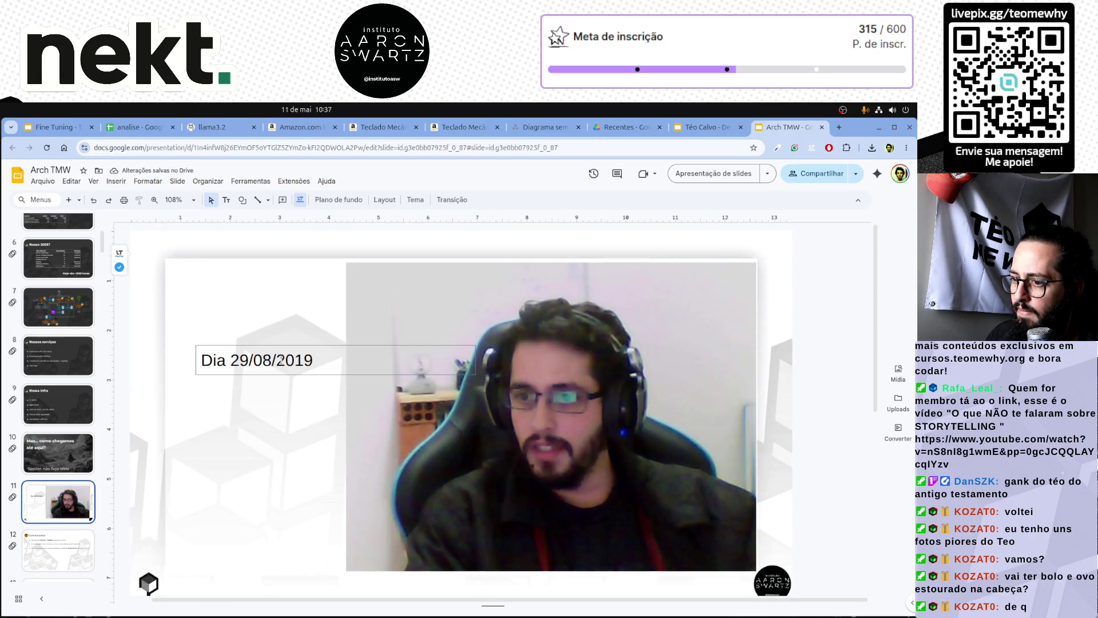
left_click_drag(476, 360, 345, 356)
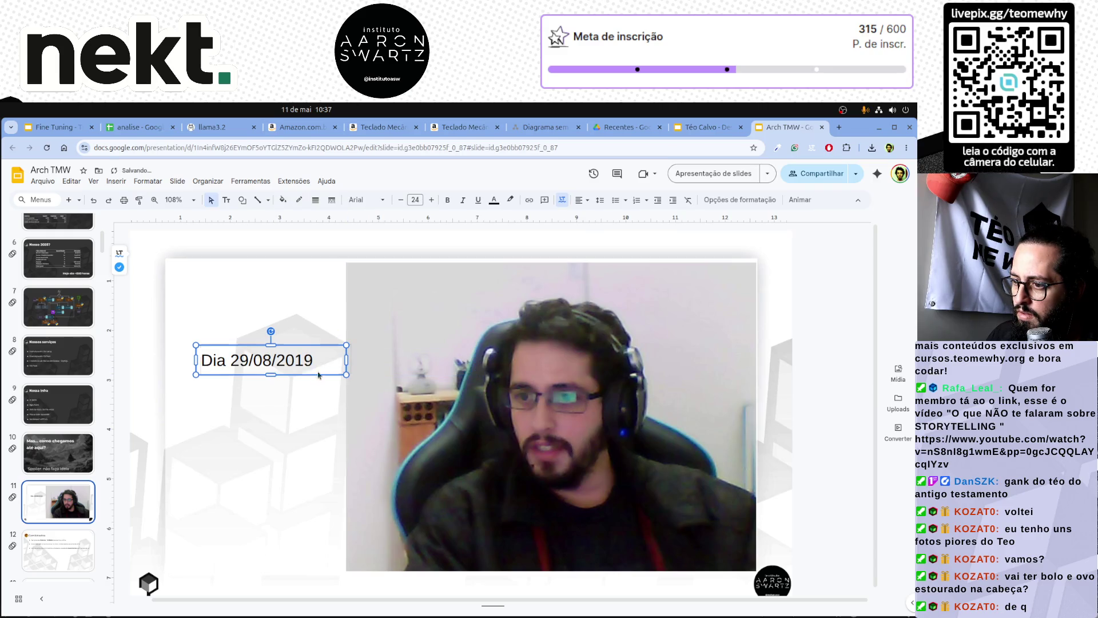
left_click_drag(710, 303, 722, 294)
left_click(450, 284)
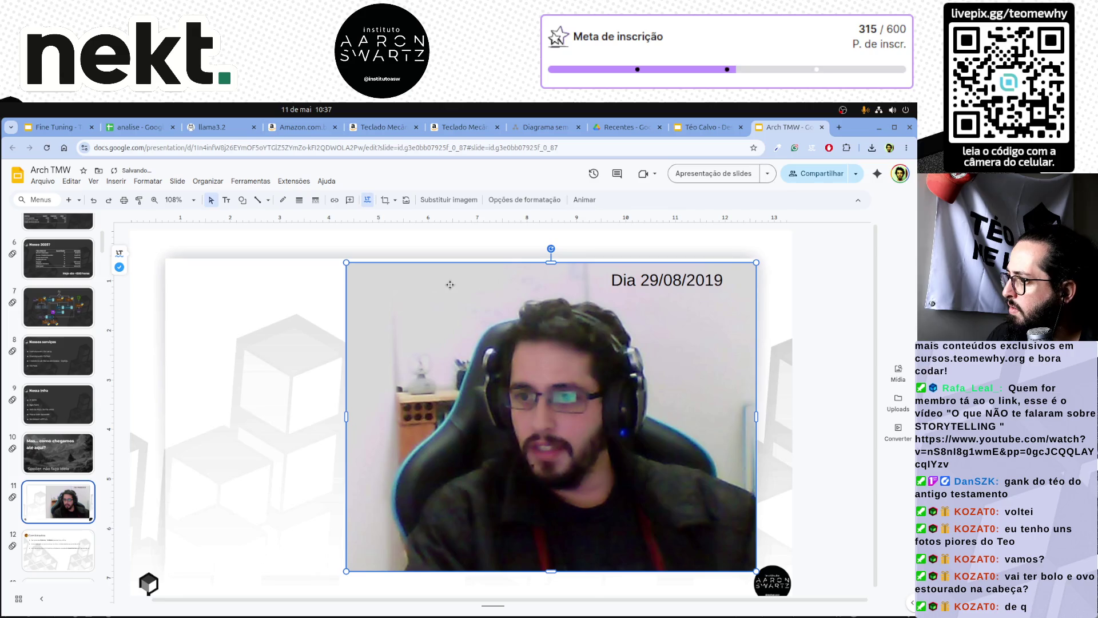
left_click(214, 375)
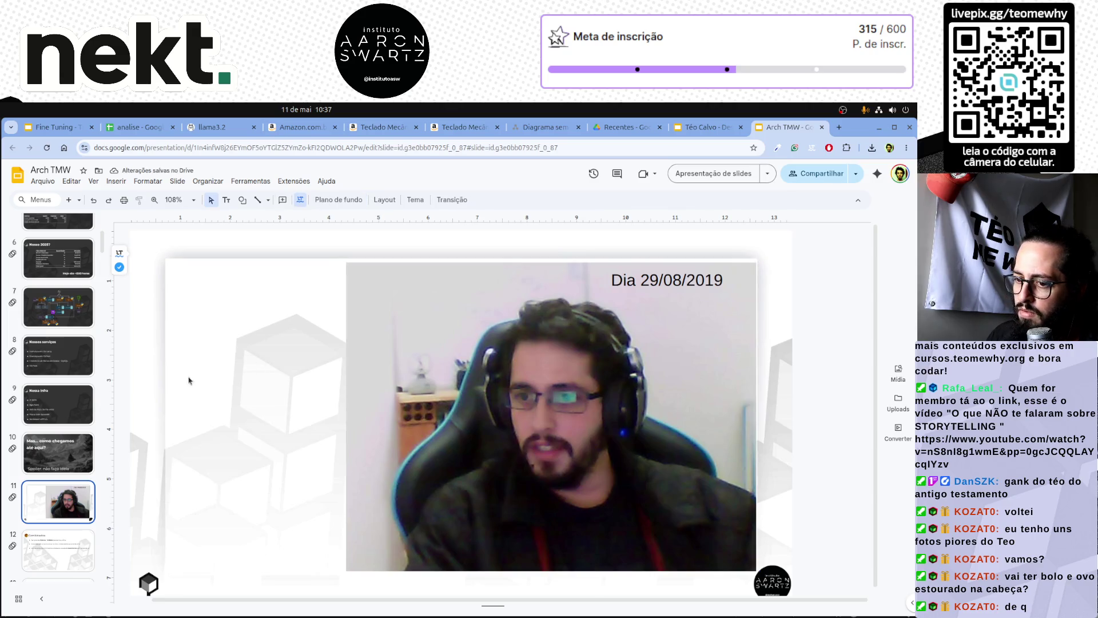
Copy the Spoiler text box from slide 10 onto slide 11 and move it to the top.
left_click(638, 295)
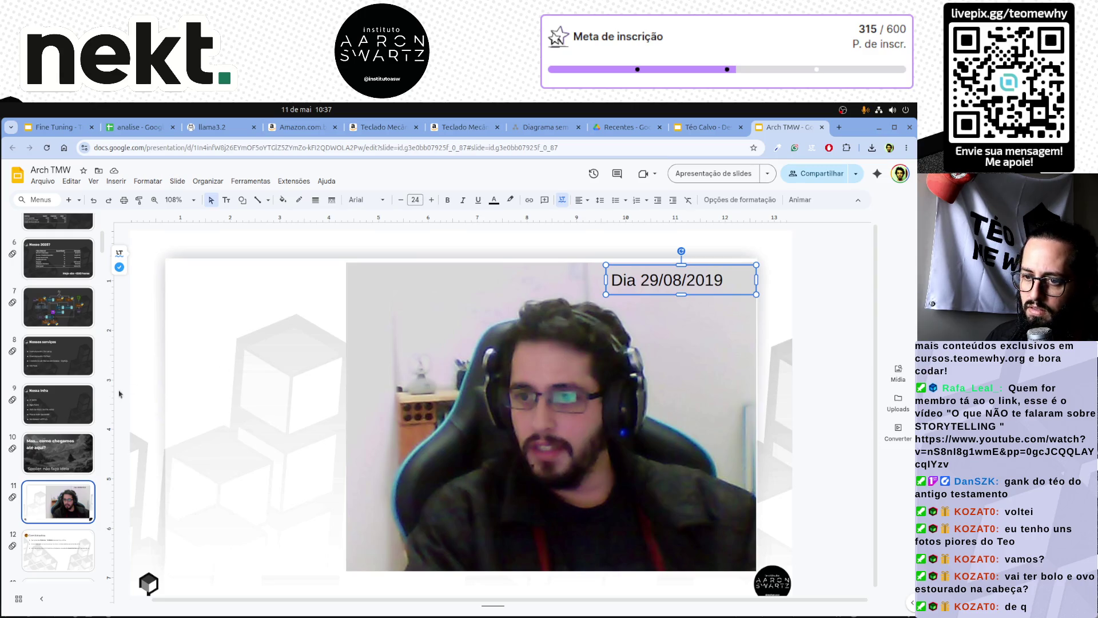
left_click(58, 452)
left_click(386, 335)
left_click(272, 558)
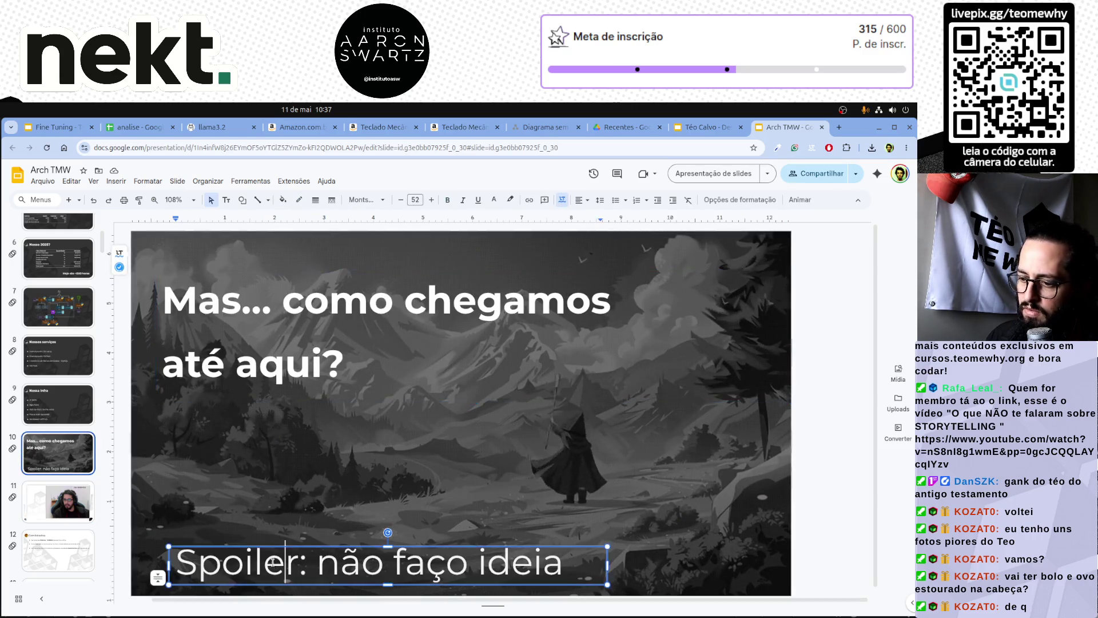
key("ctrl+c")
key("Page_Down")
key("Page_Down")
key("Page_Up")
key("ctrl+v")
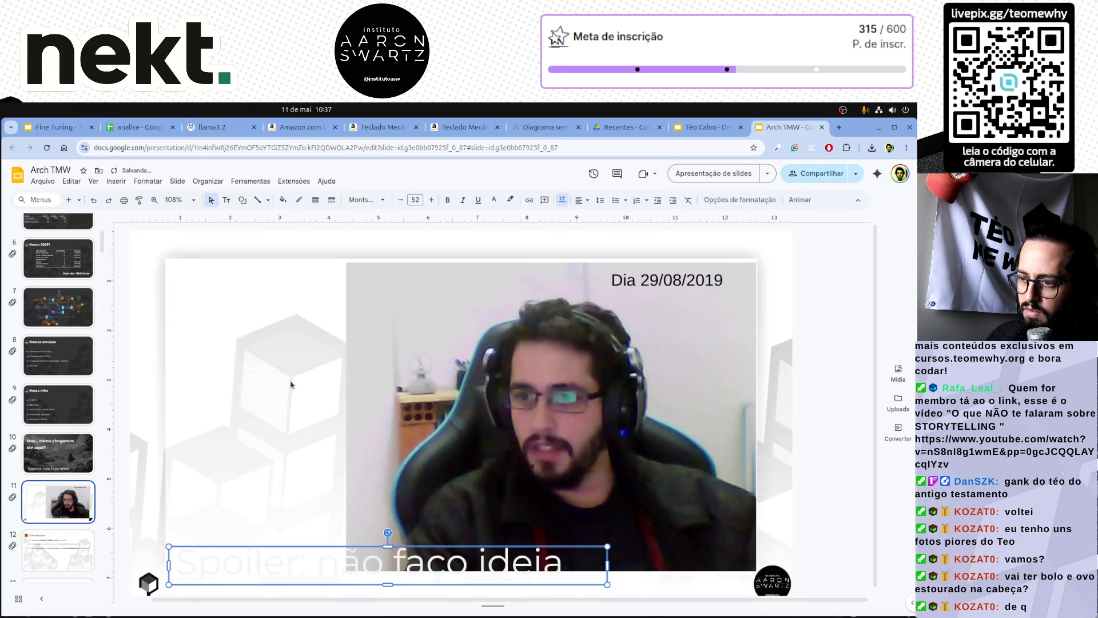
left_click_drag(267, 581, 262, 298)
Replace the Spoiler text with the new title and reduce its font size several steps.
triple_click(226, 277)
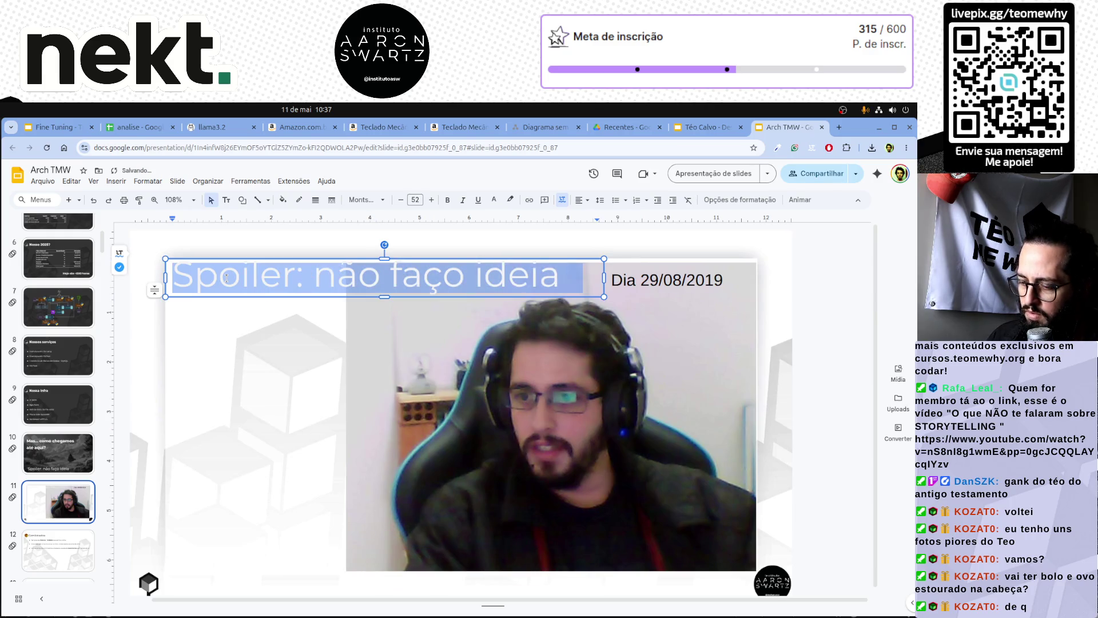
type("Canal")
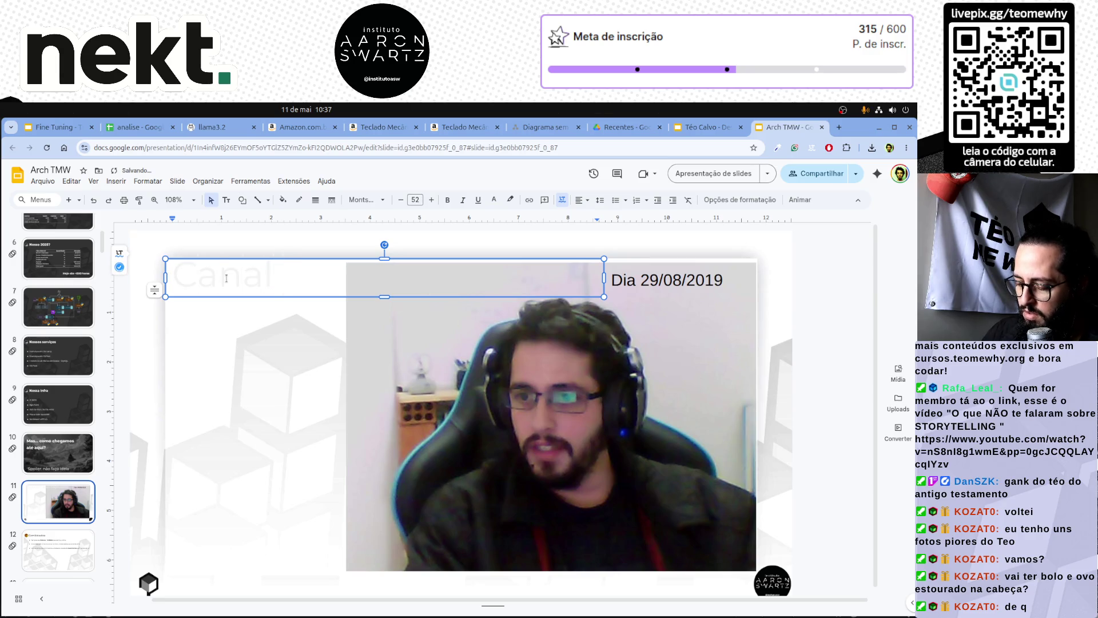
type(" Teodoro")
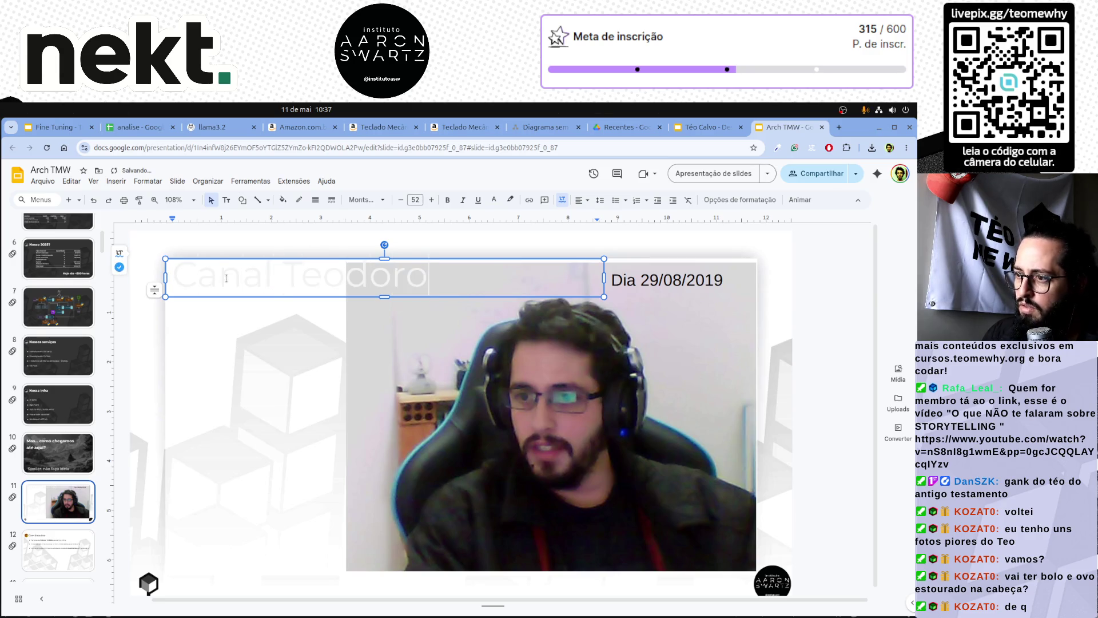
key("ctrl+a")
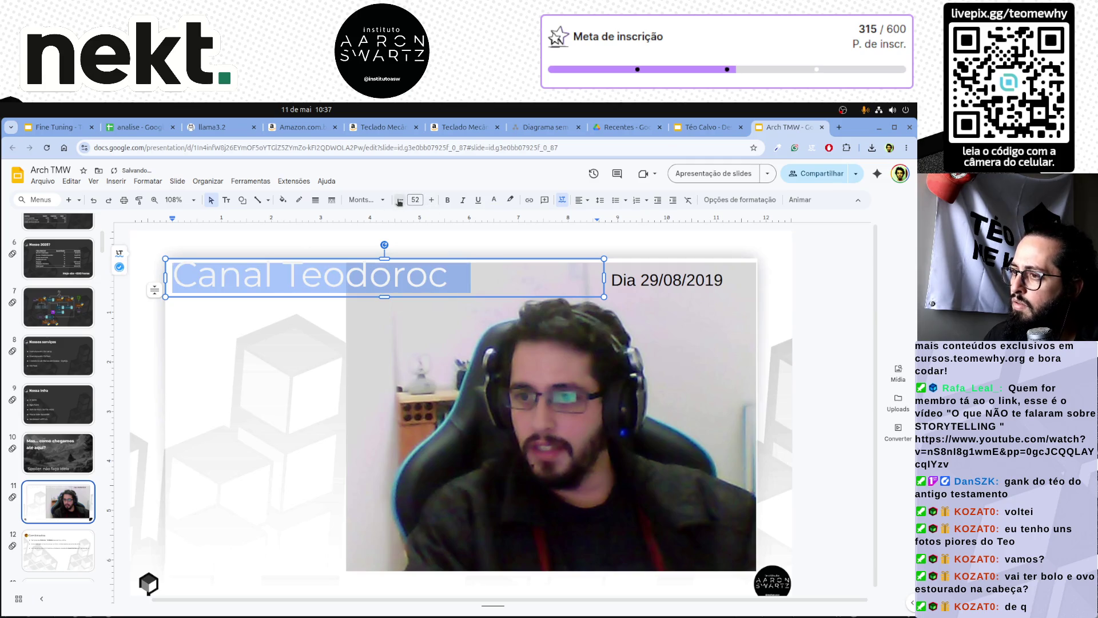
left_click(399, 202)
left_click(399, 202)
left_click(399, 202)
left_click(399, 202)
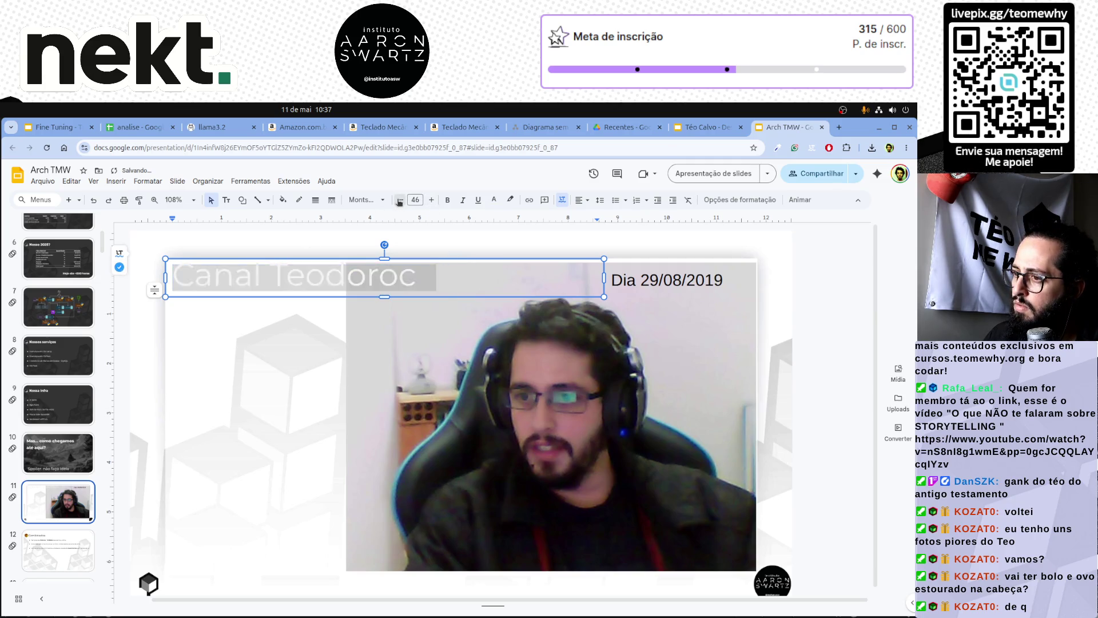
left_click(399, 202)
left_click(398, 201)
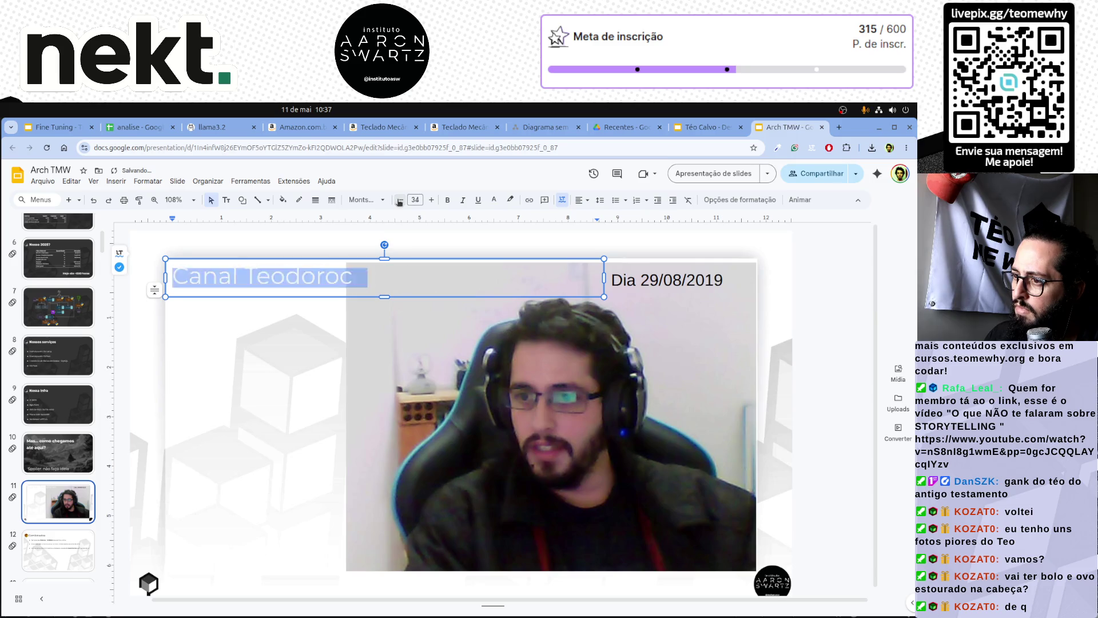
left_click(399, 202)
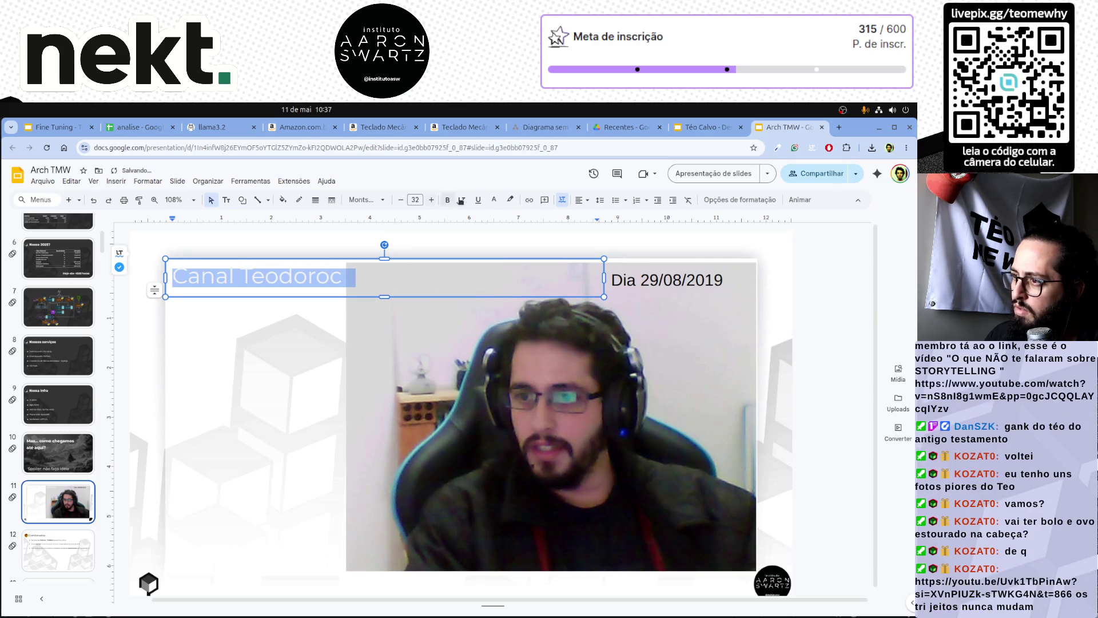
Recolour the title text, first dark then a lighter shade.
left_click(494, 200)
left_click(486, 238)
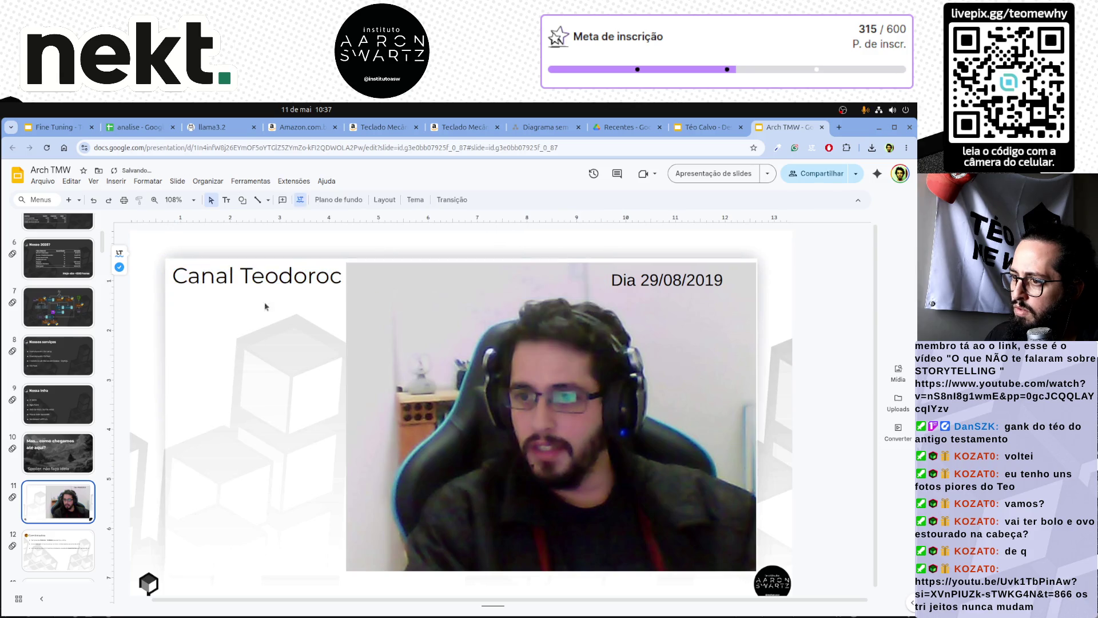
left_click(494, 200)
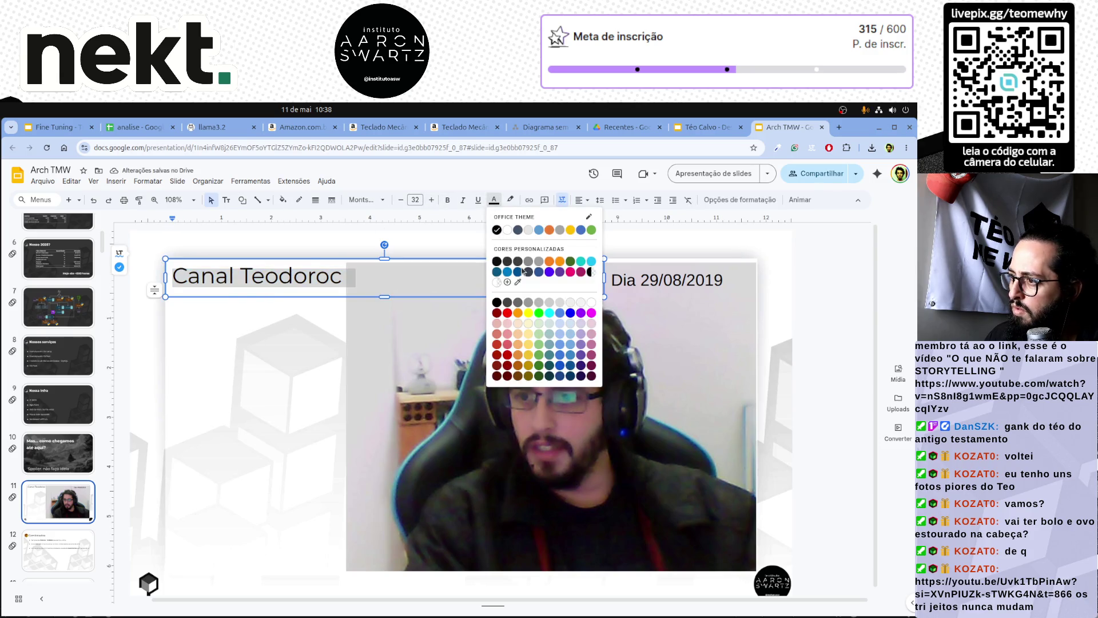
left_click(532, 321)
left_click(286, 281)
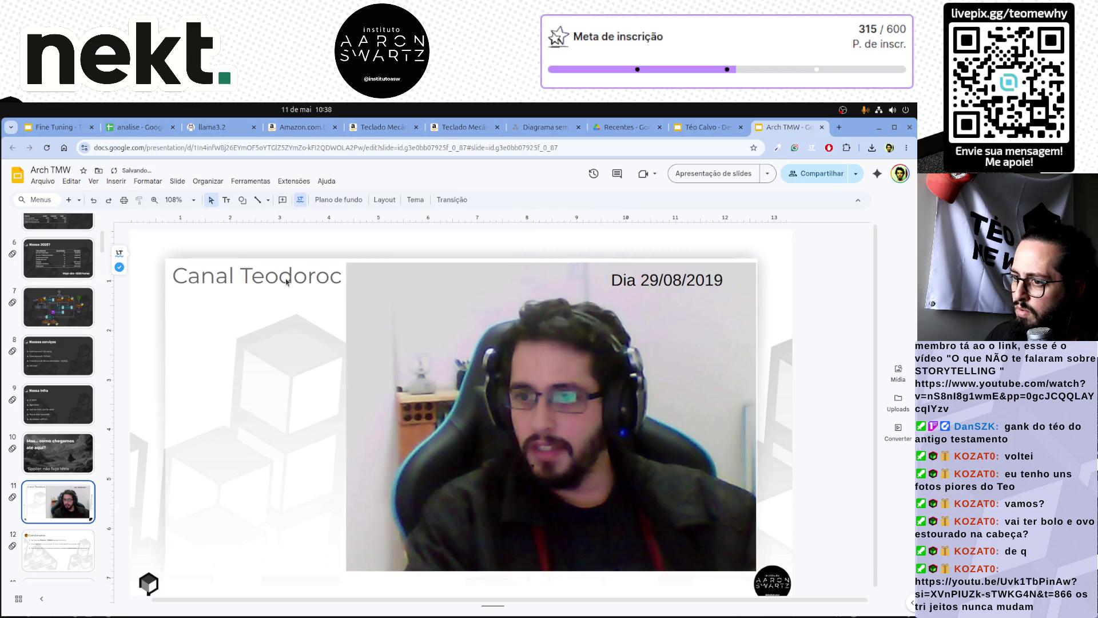
Resize the title box so 'Canal Teodoroc' fits on one line without overlap.
left_click_drag(294, 293, 520, 312)
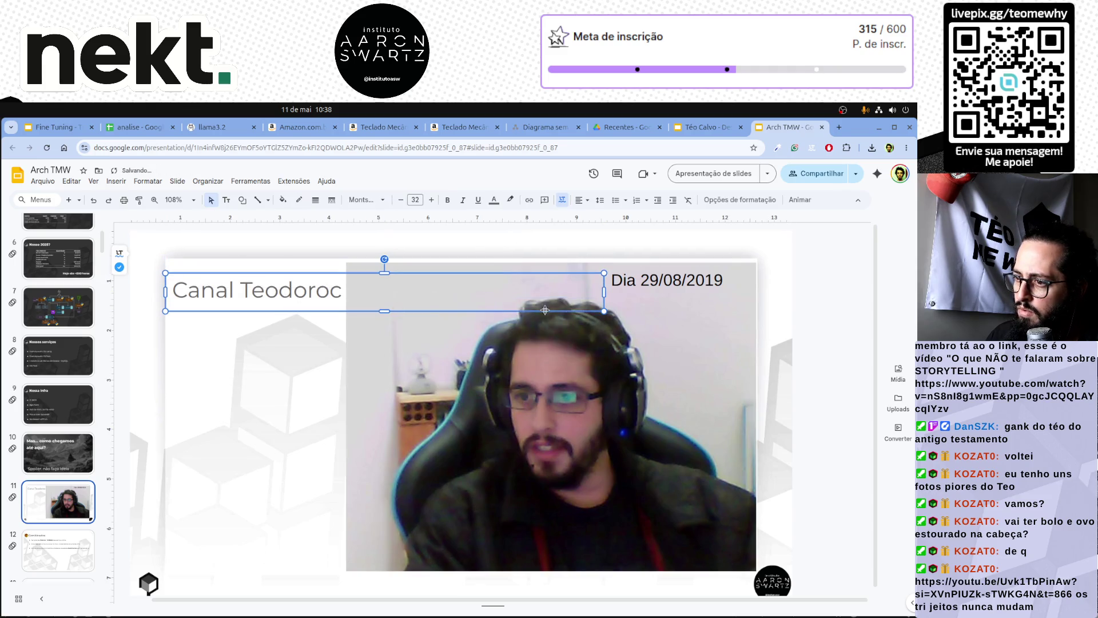
left_click_drag(392, 281, 347, 292)
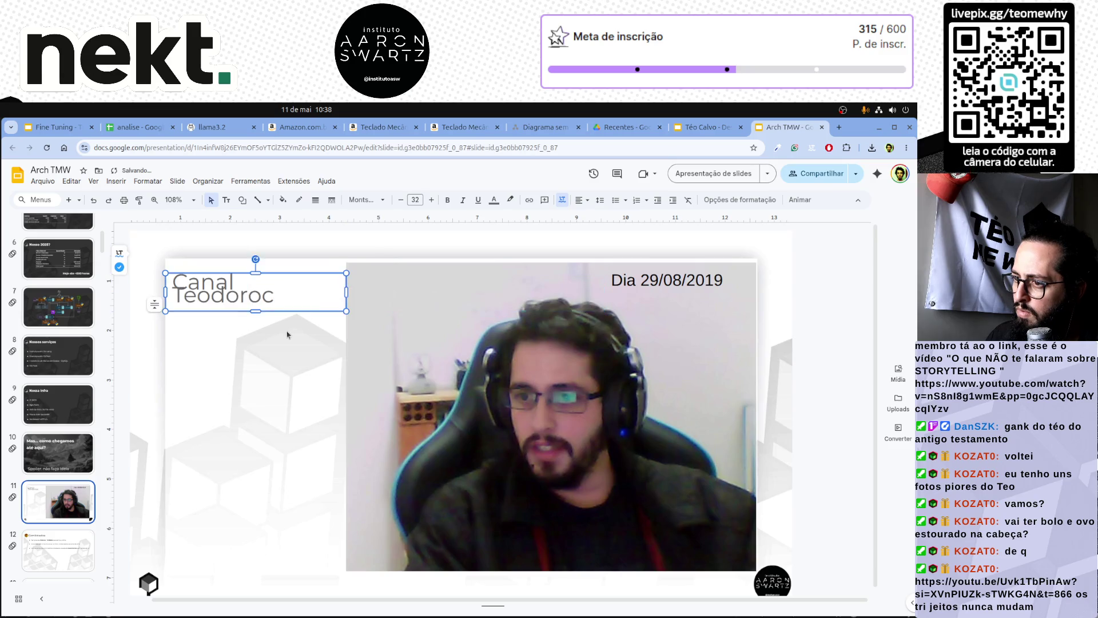
left_click(239, 297)
left_click_drag(256, 311, 258, 322)
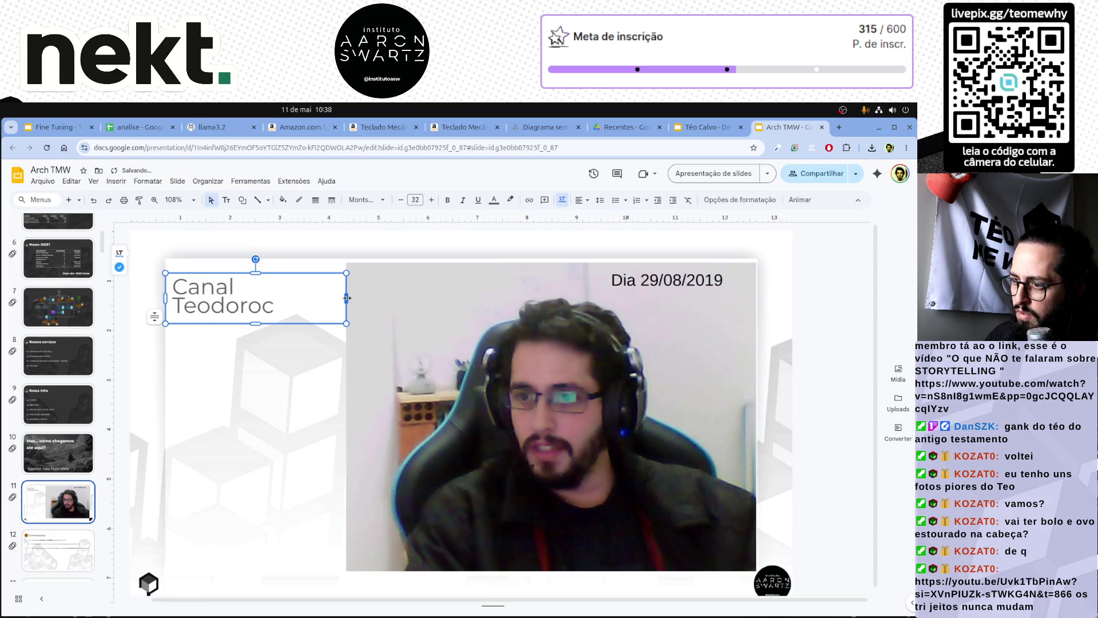
left_click_drag(347, 298, 373, 298)
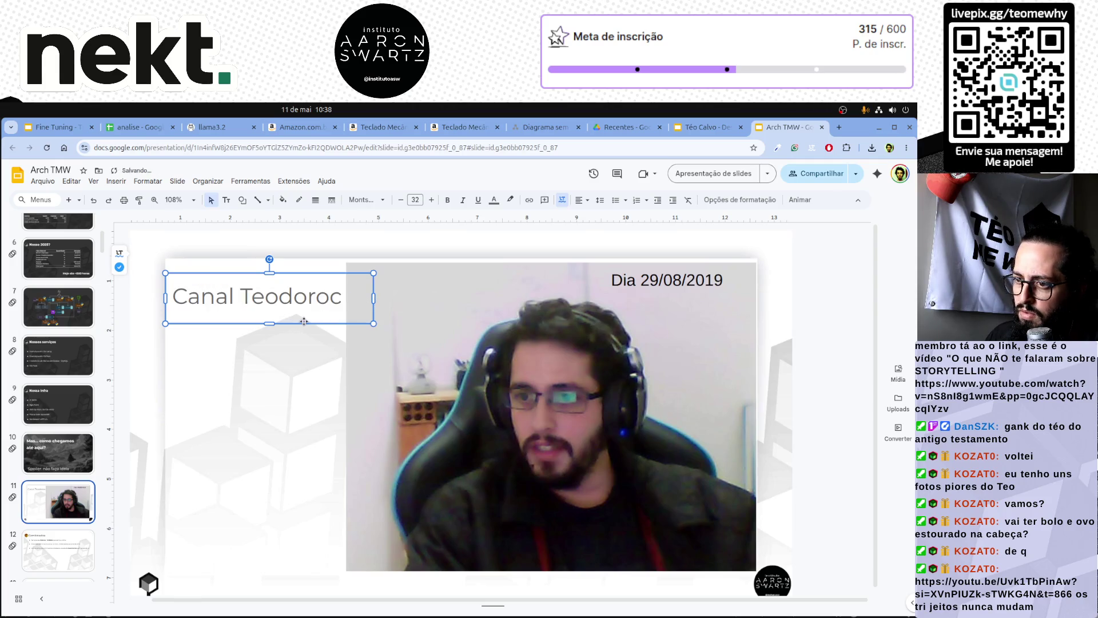
left_click(292, 343)
left_click(275, 309)
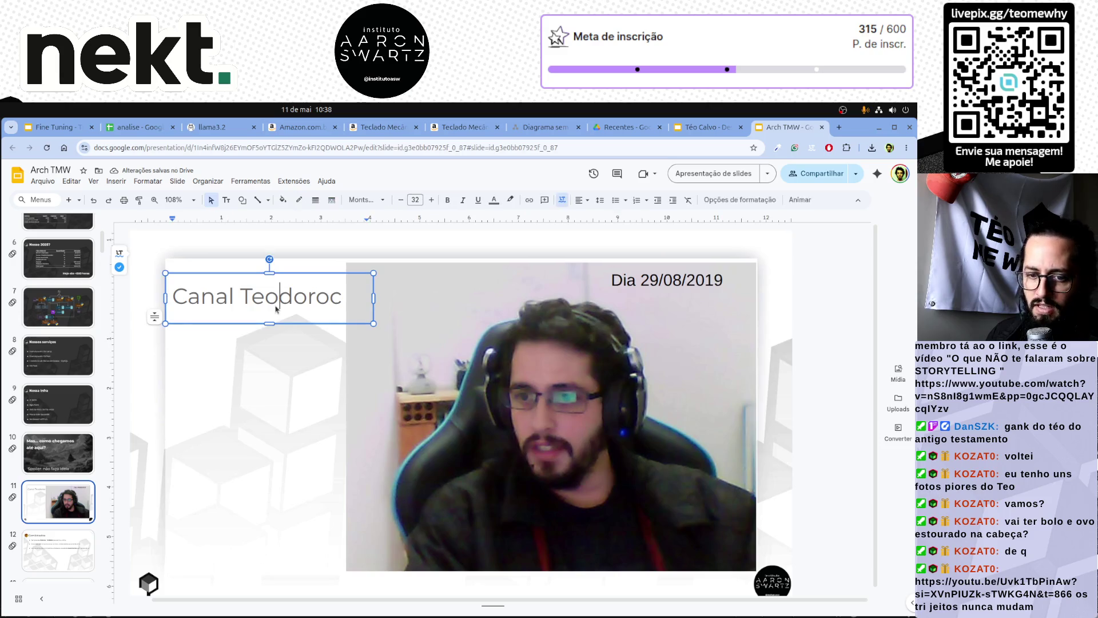
triple_click(276, 309)
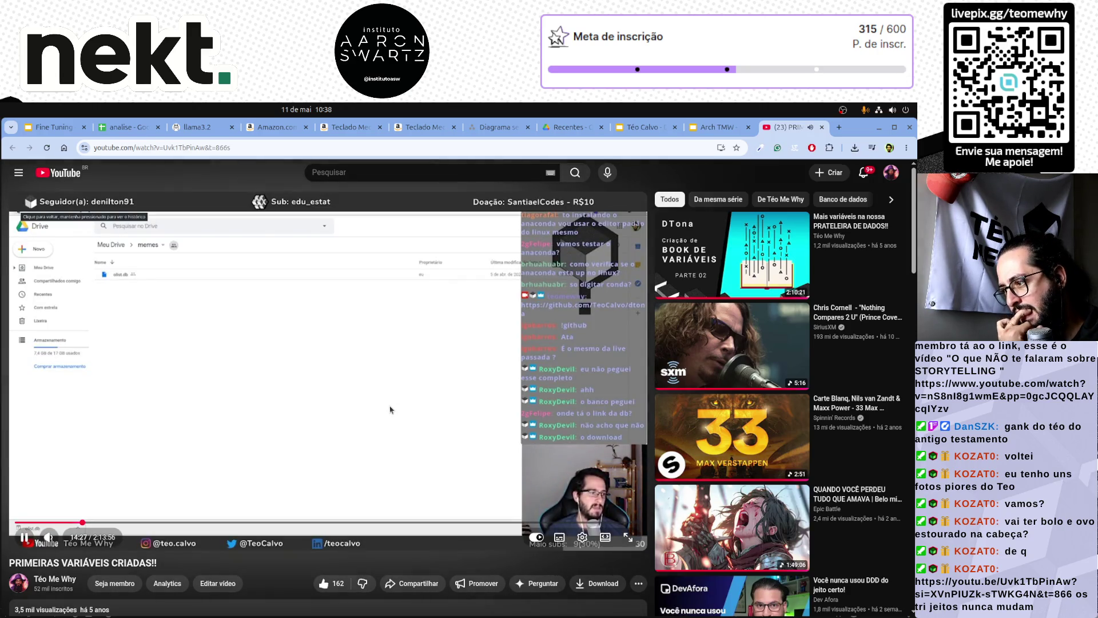
Pause the YouTube video near 14:28 and switch to the Fine Tuning presentation.
left_click(390, 410)
left_click(391, 410)
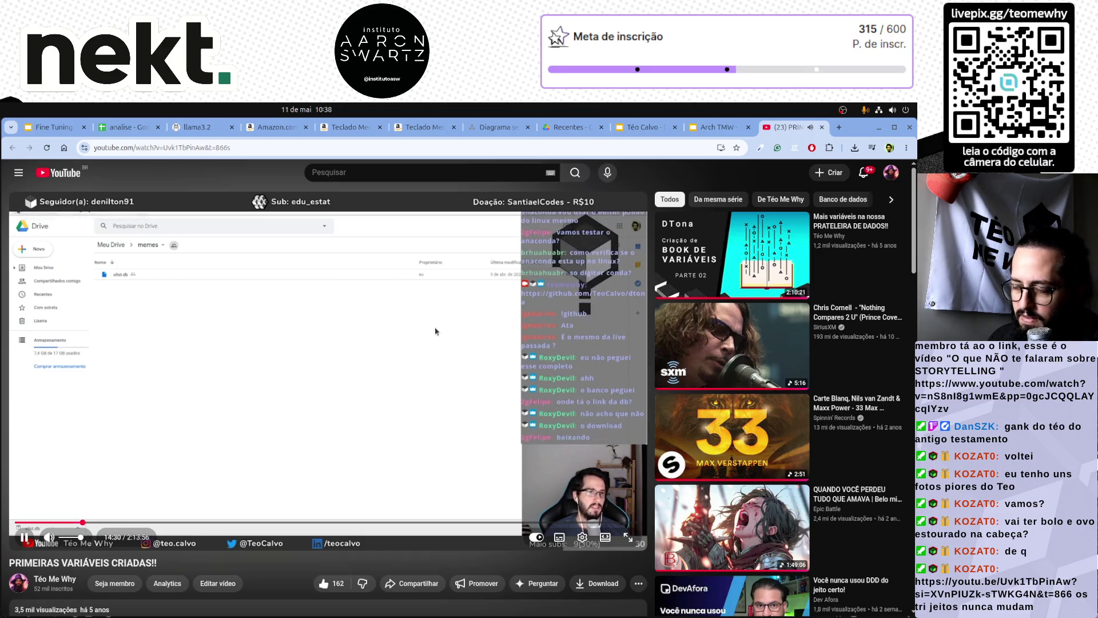
left_click(390, 340)
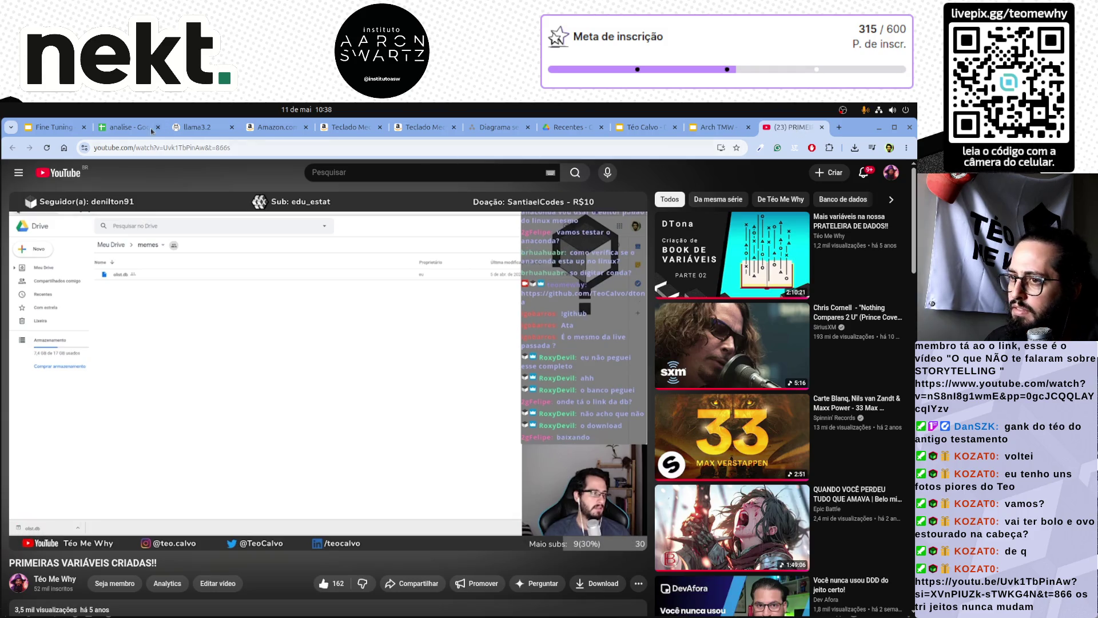
left_click(52, 127)
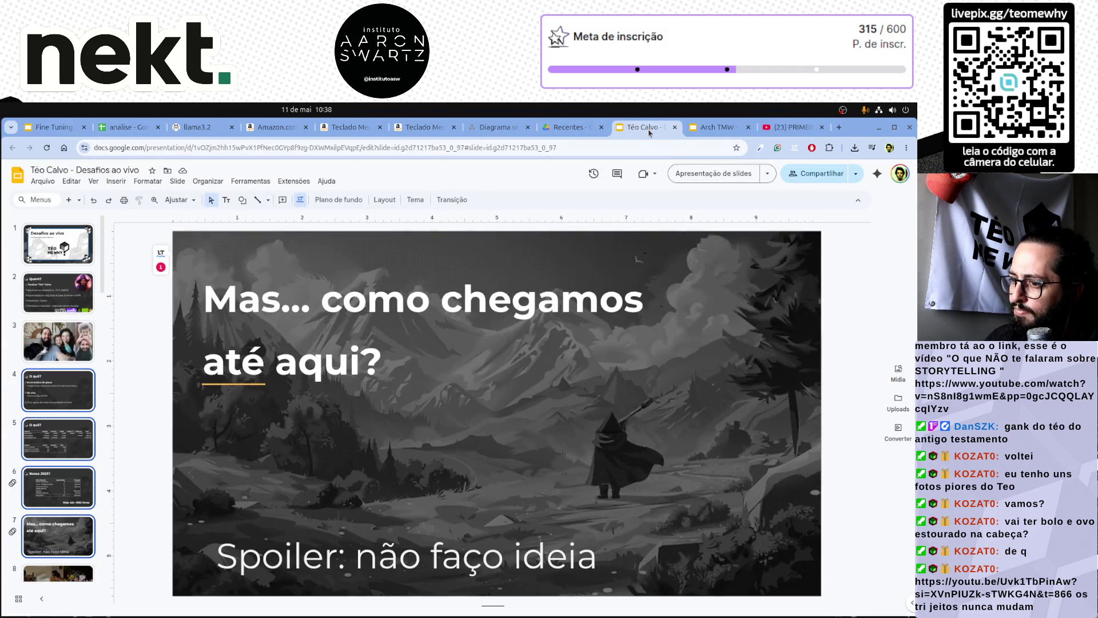
Return to the Arch TMW deck and select the 'Canal Teodoroc' line.
left_click(790, 128)
left_click(717, 127)
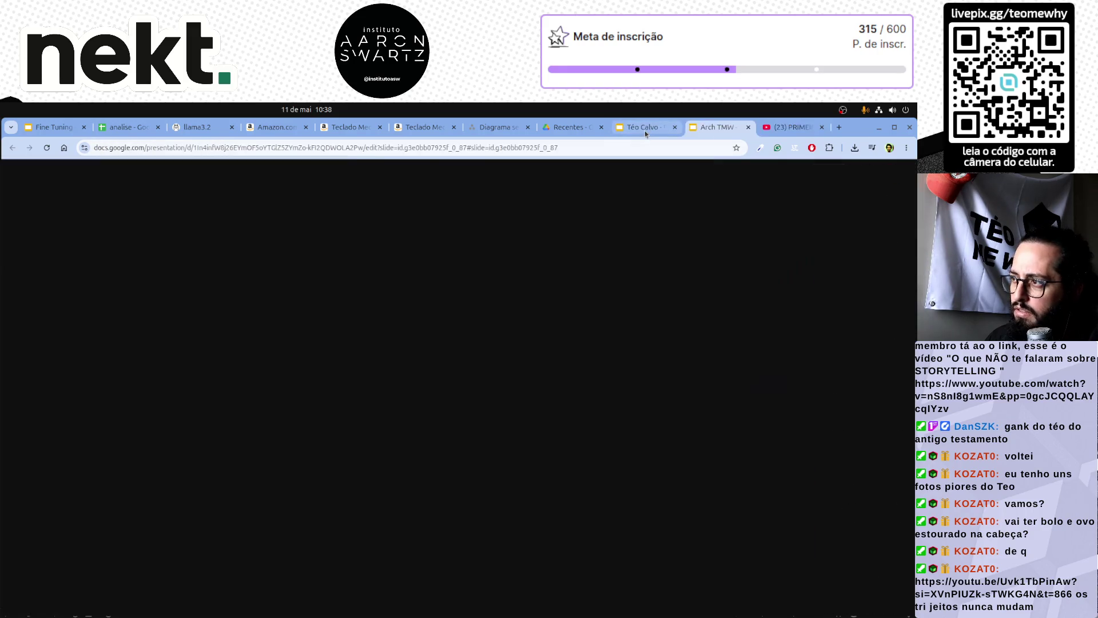
double_click(286, 296)
triple_click(286, 302)
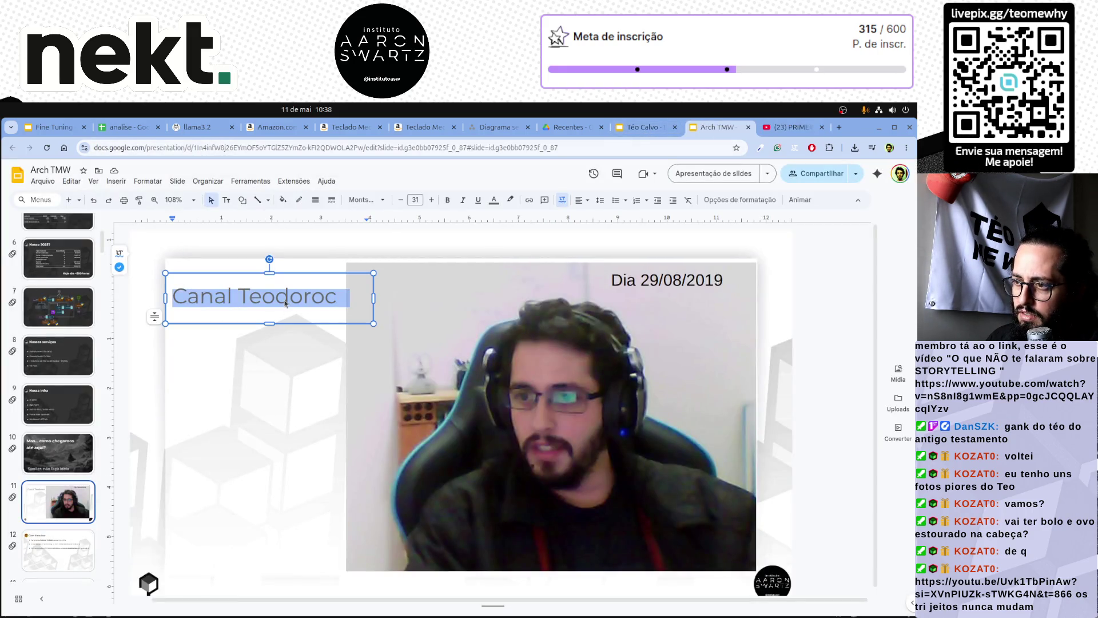
left_click(496, 200)
Paste 'Dia 29/08/2019' into the title box and give both lines Montserrat in grey.
left_click(680, 285)
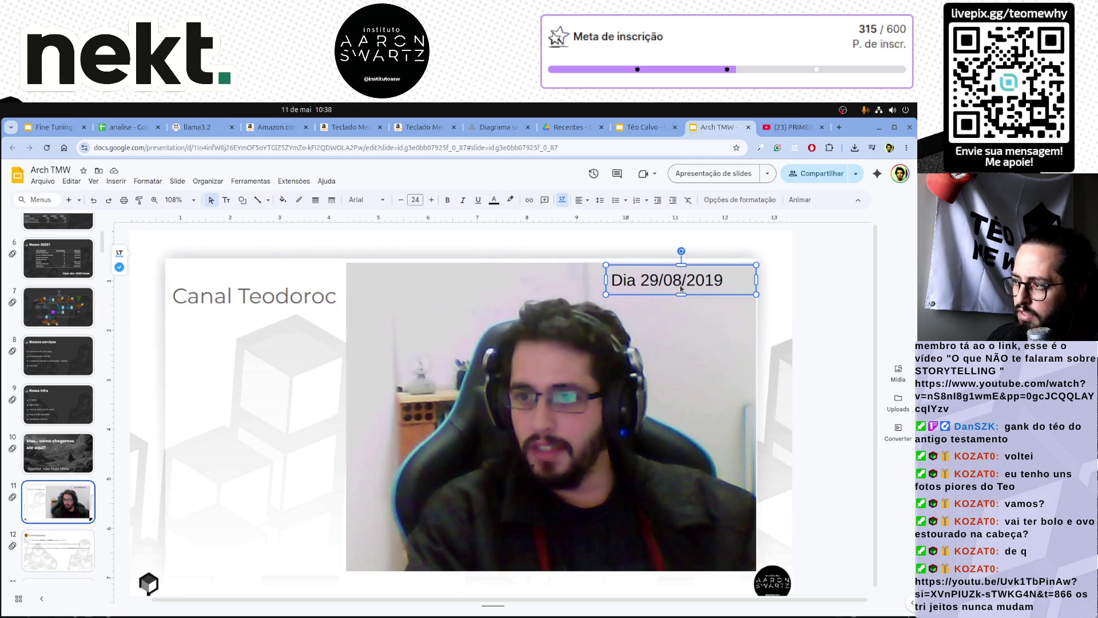
triple_click(682, 288)
key("ctrl+c")
left_click(258, 305)
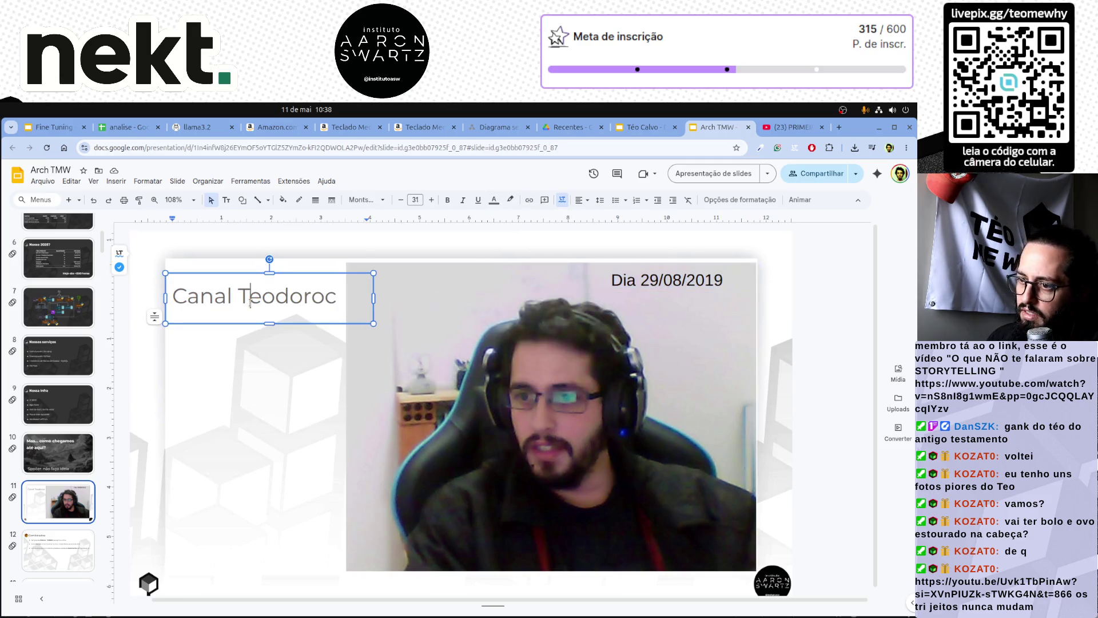
key("ctrl+v")
key("ctrl+a")
left_click(370, 199)
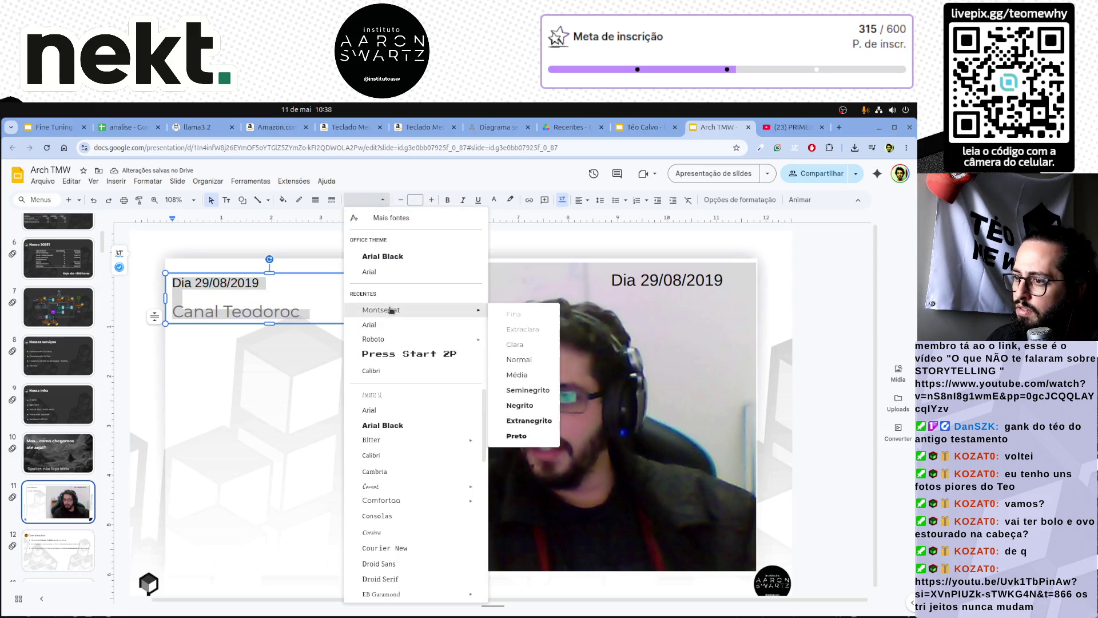
left_click(381, 309)
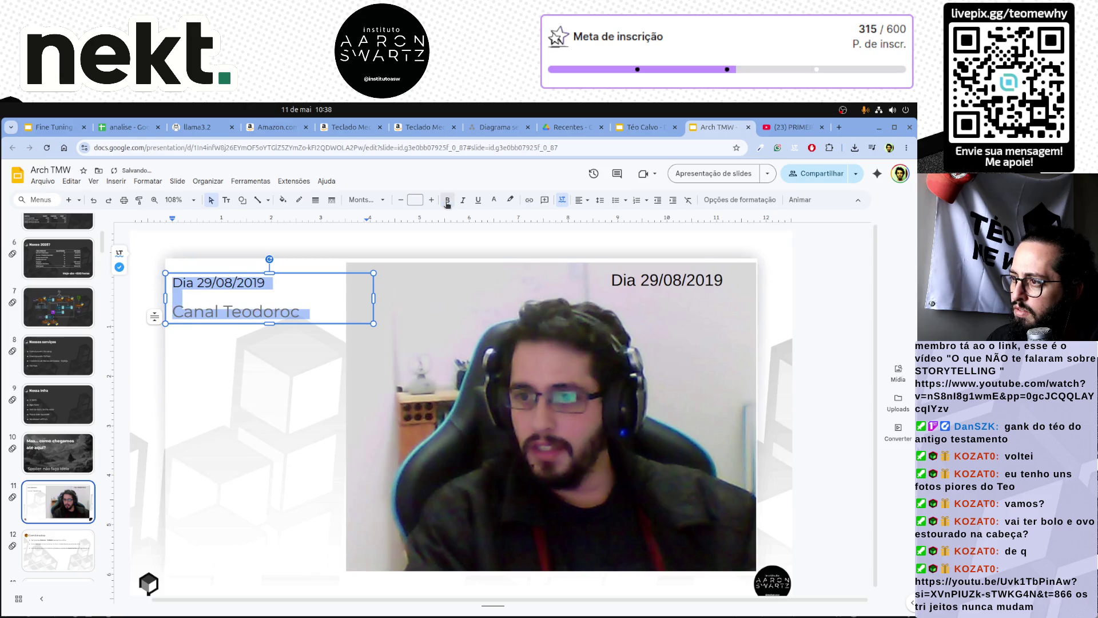
left_click(494, 199)
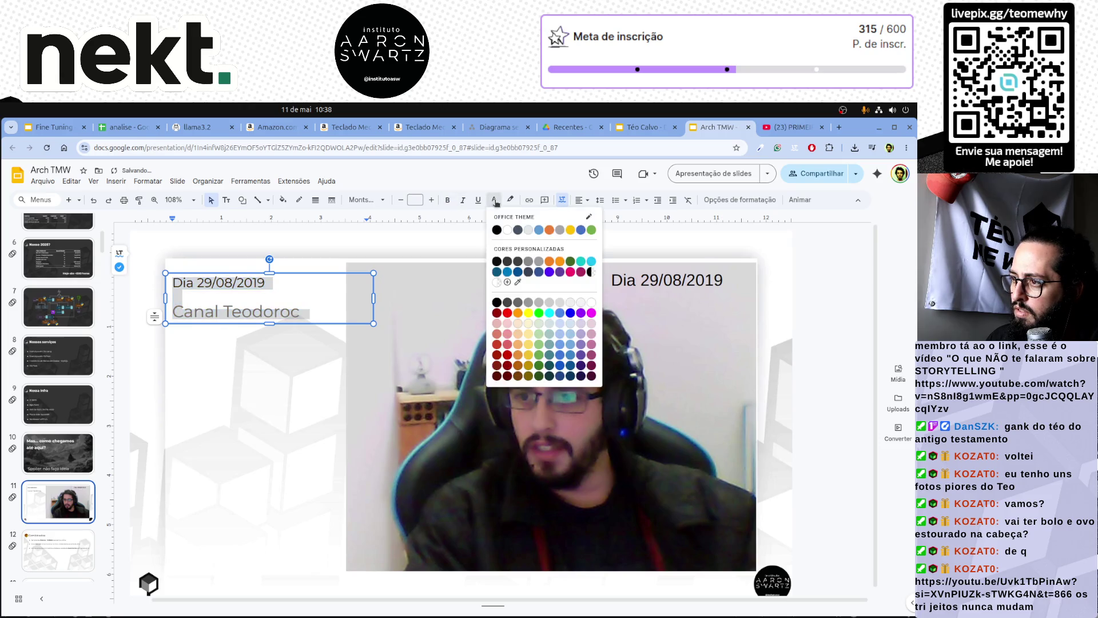
left_click(508, 303)
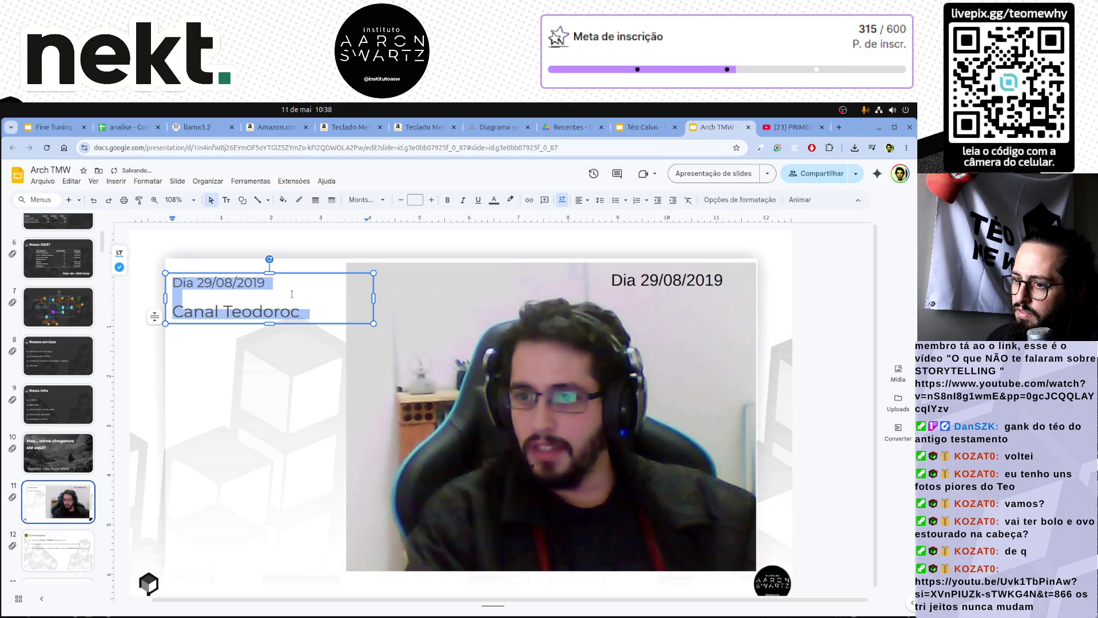
Delete the separate top-right date box, leaving the combined caption.
left_click(261, 408)
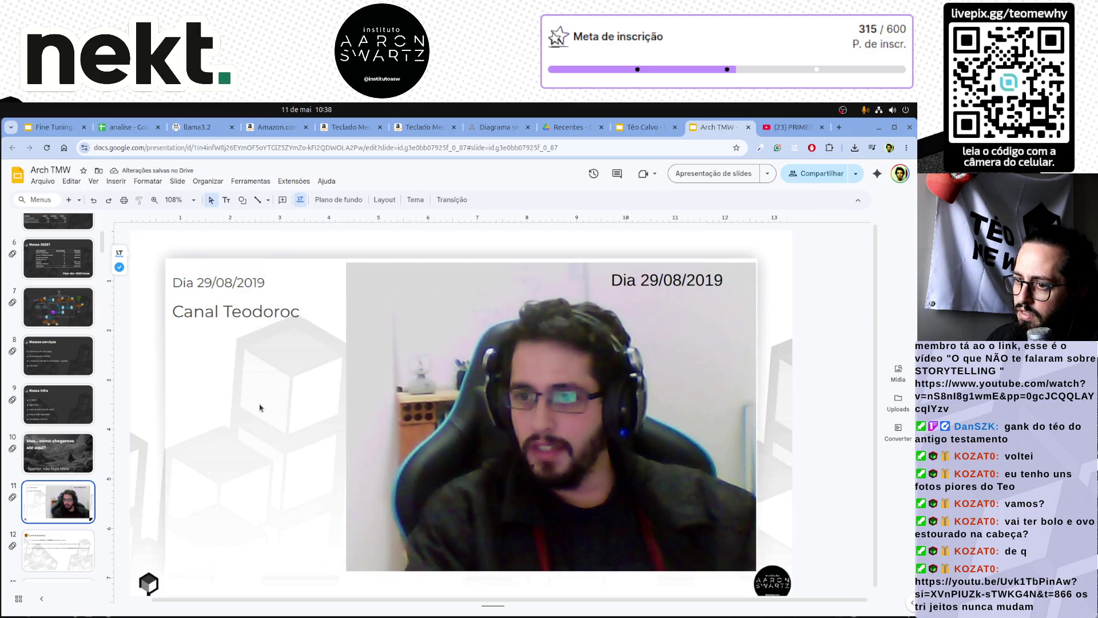
left_click(699, 290)
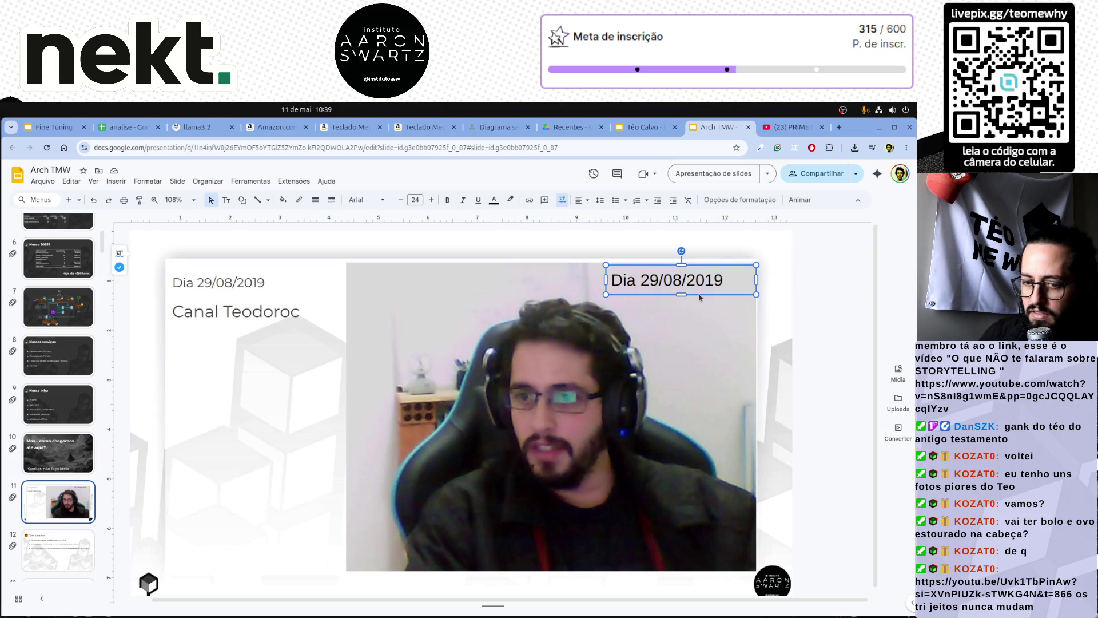
key("Delete")
left_click(221, 292)
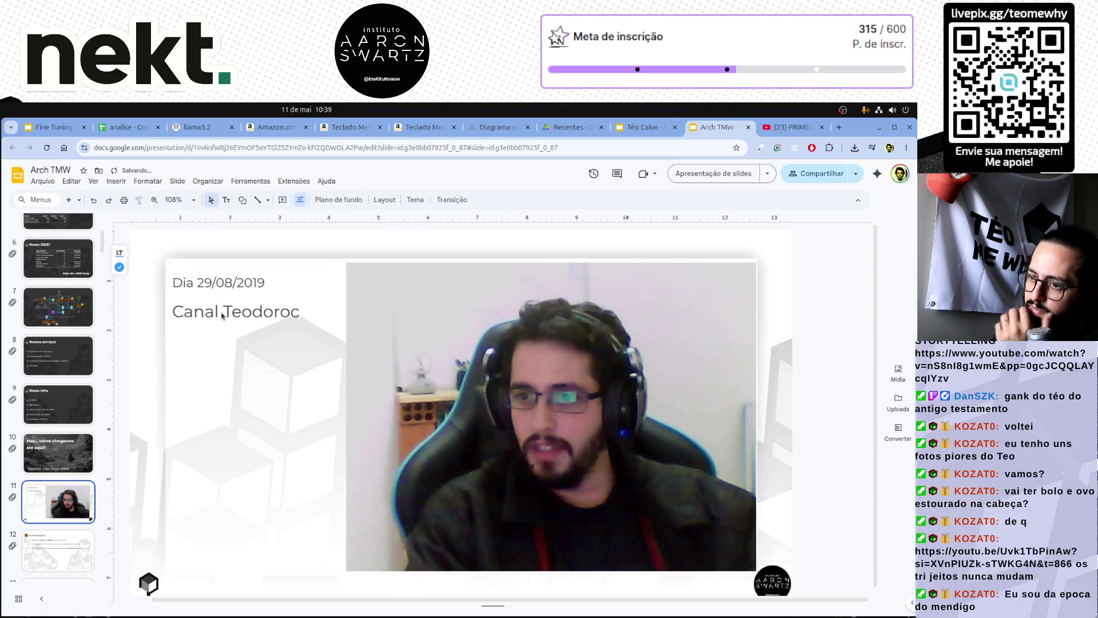
left_click(242, 397)
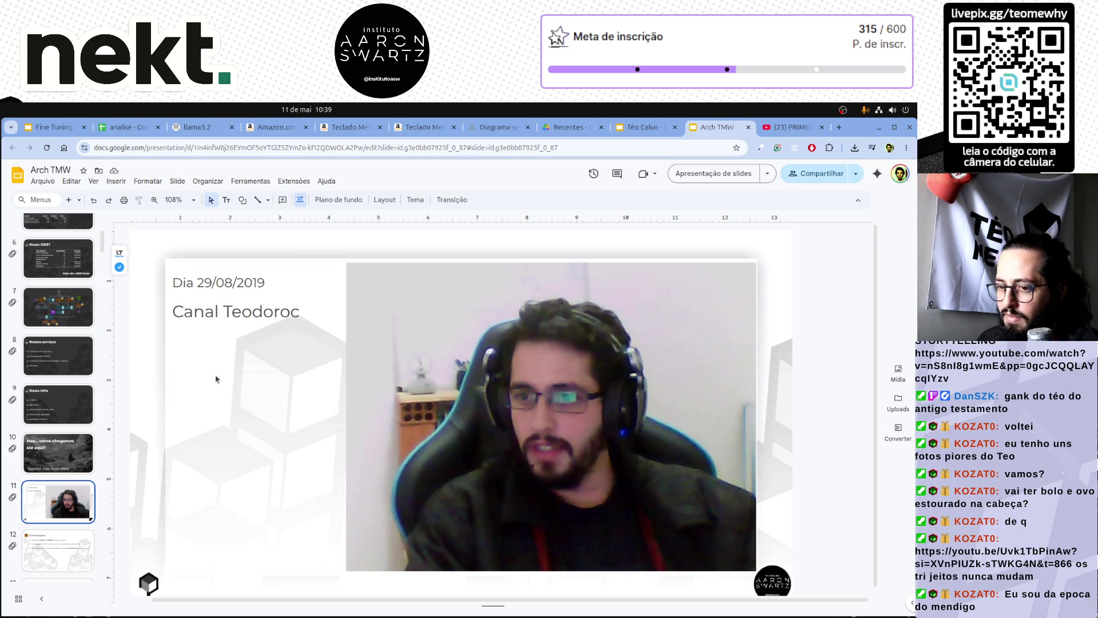
left_click(59, 408)
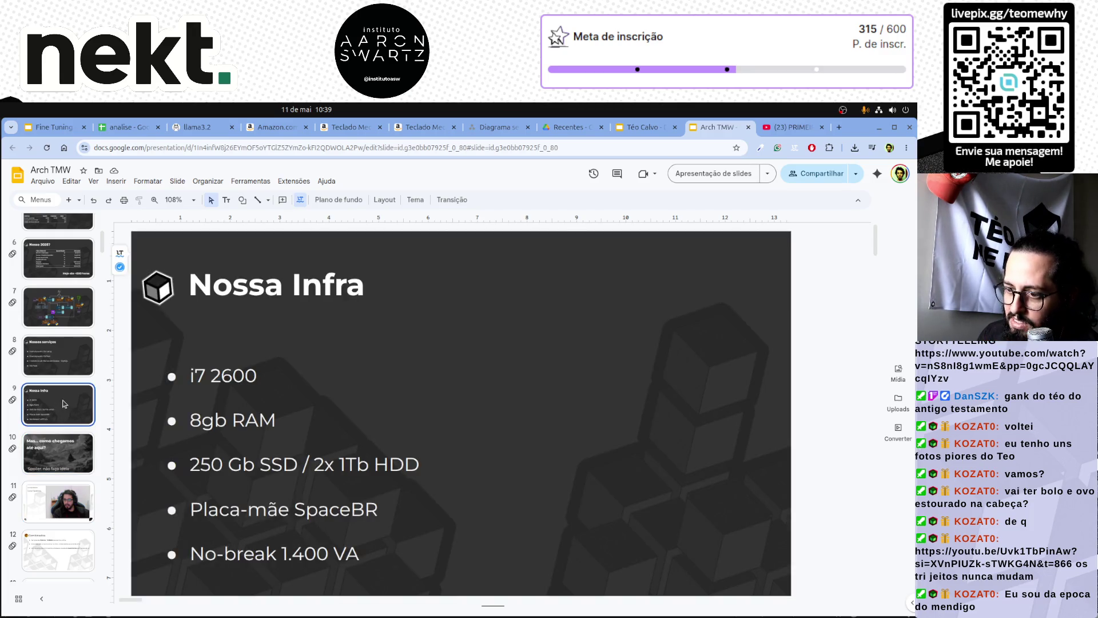
left_click(61, 370)
left_click(60, 321)
scroll(59, 332, "up", 5)
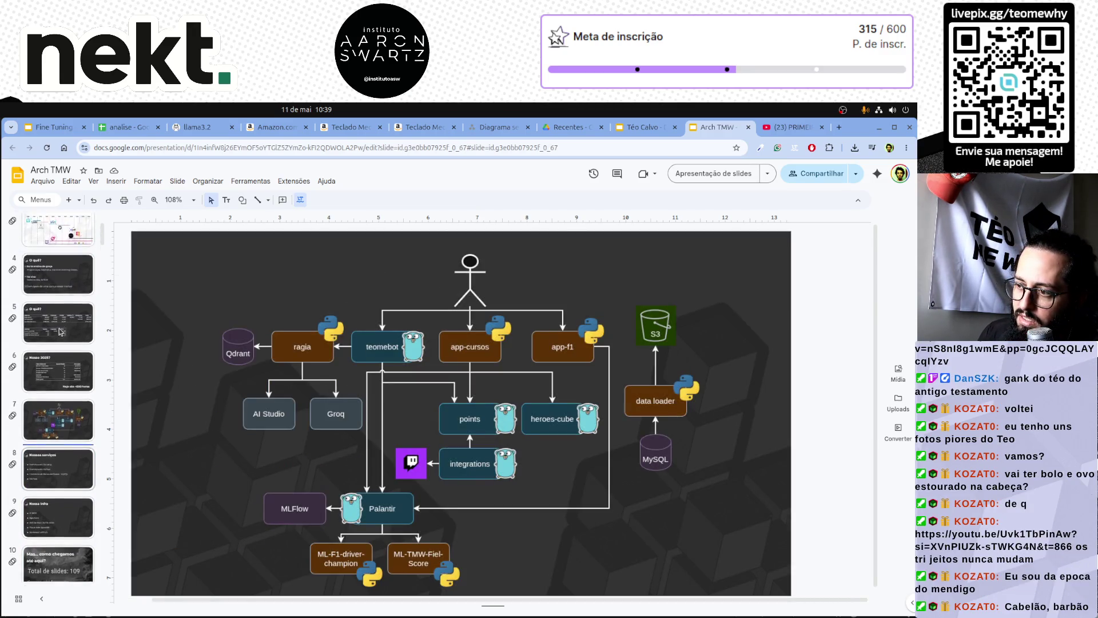
scroll(59, 332, "down", 5)
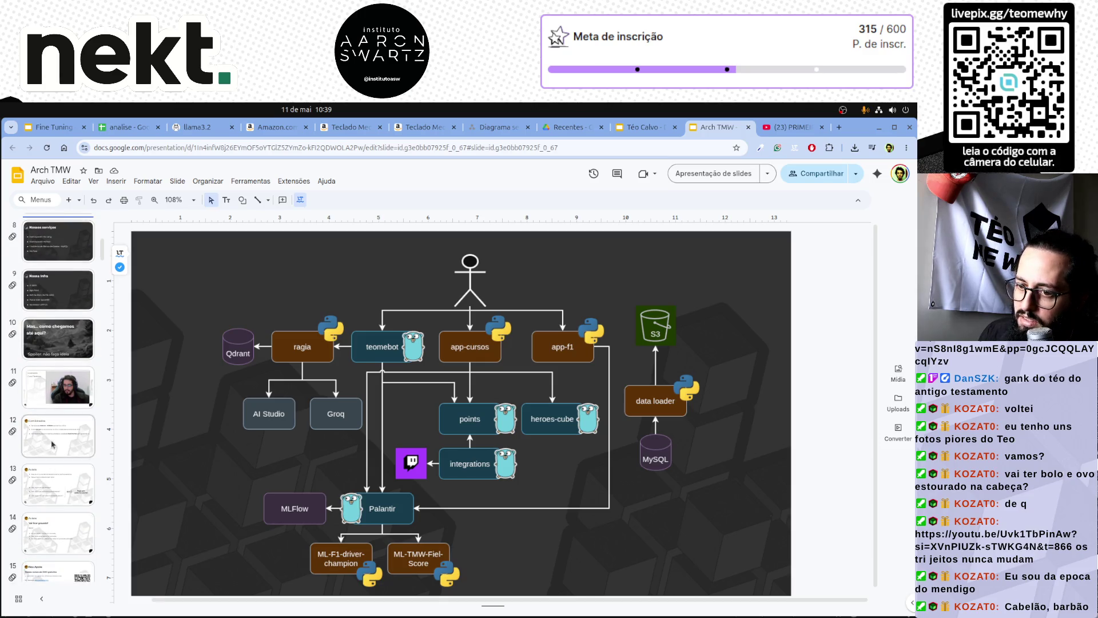
left_click(52, 444)
left_click(60, 376)
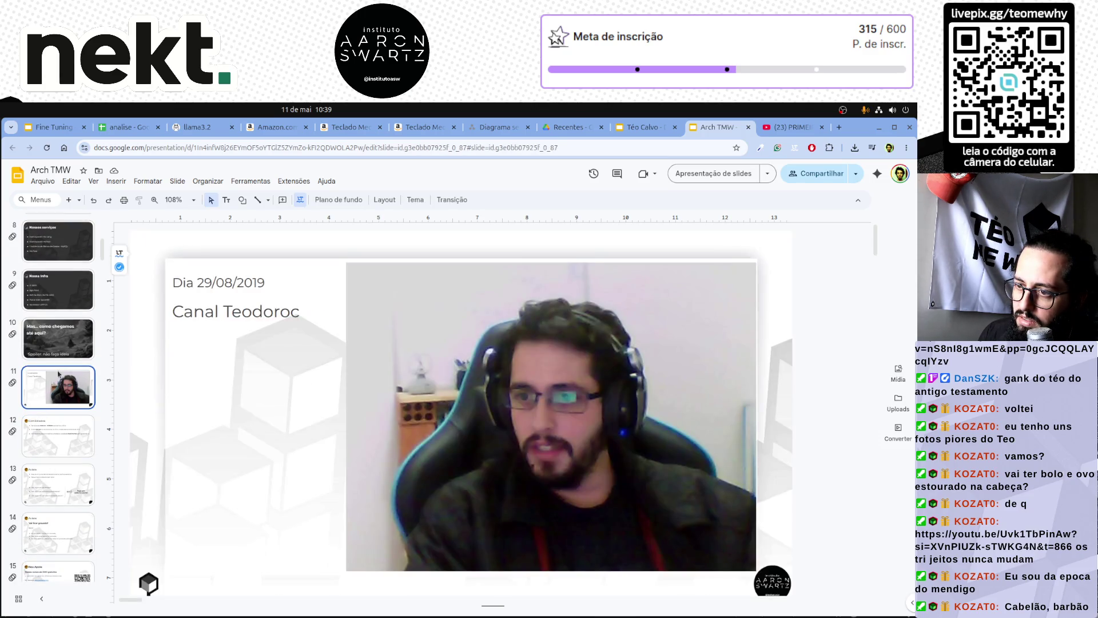
Set the caption text to size 18 and bump it up two more steps.
left_click(240, 288)
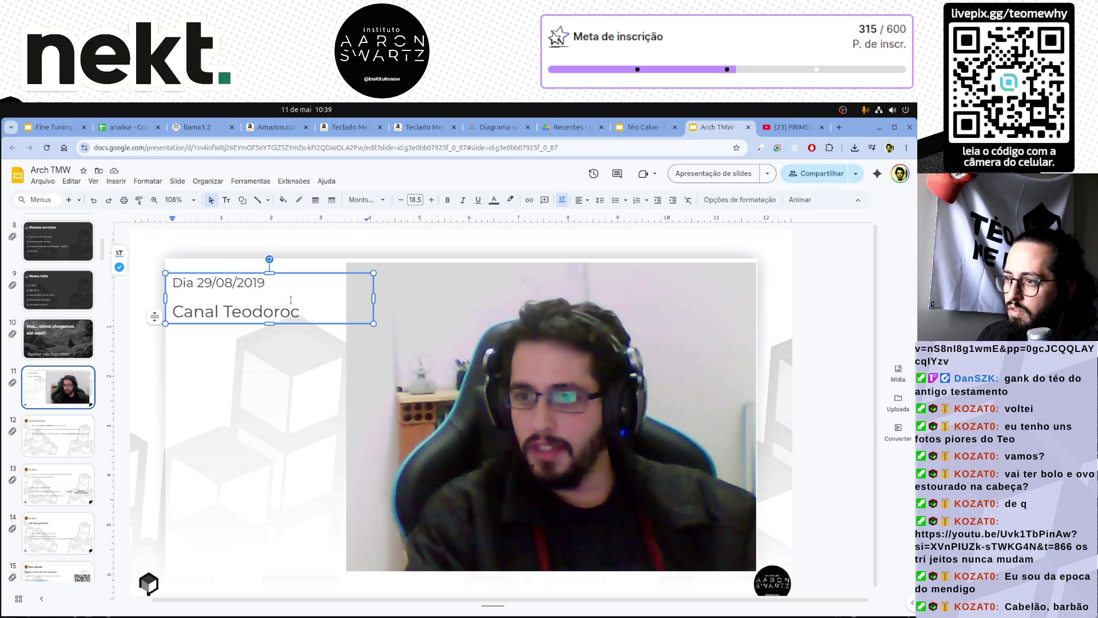
key("ctrl+a")
left_click(414, 199)
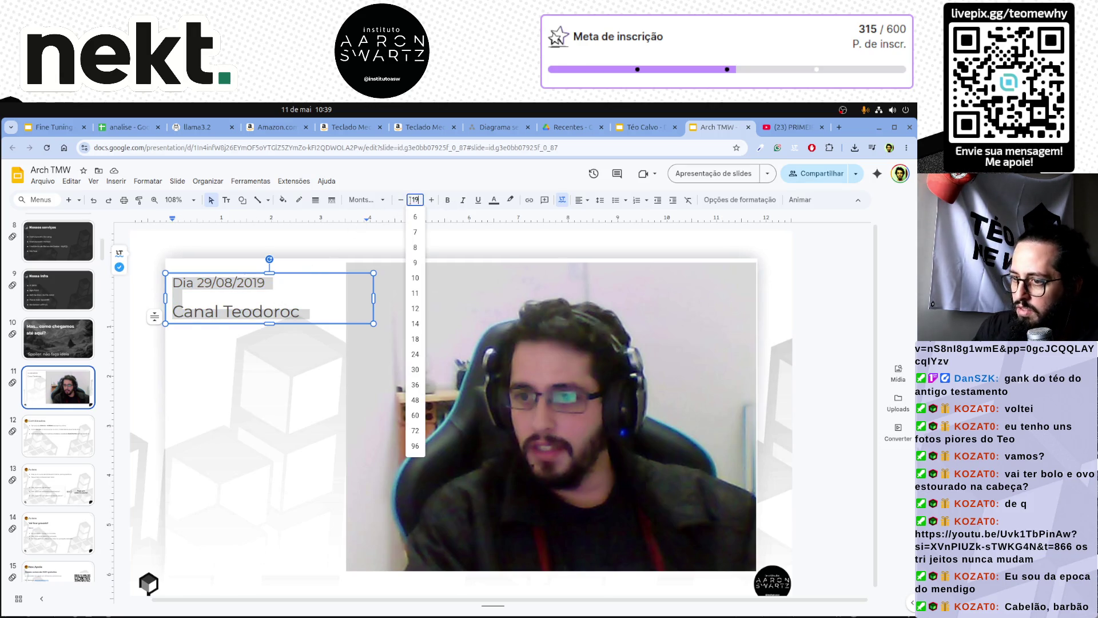
key("Return")
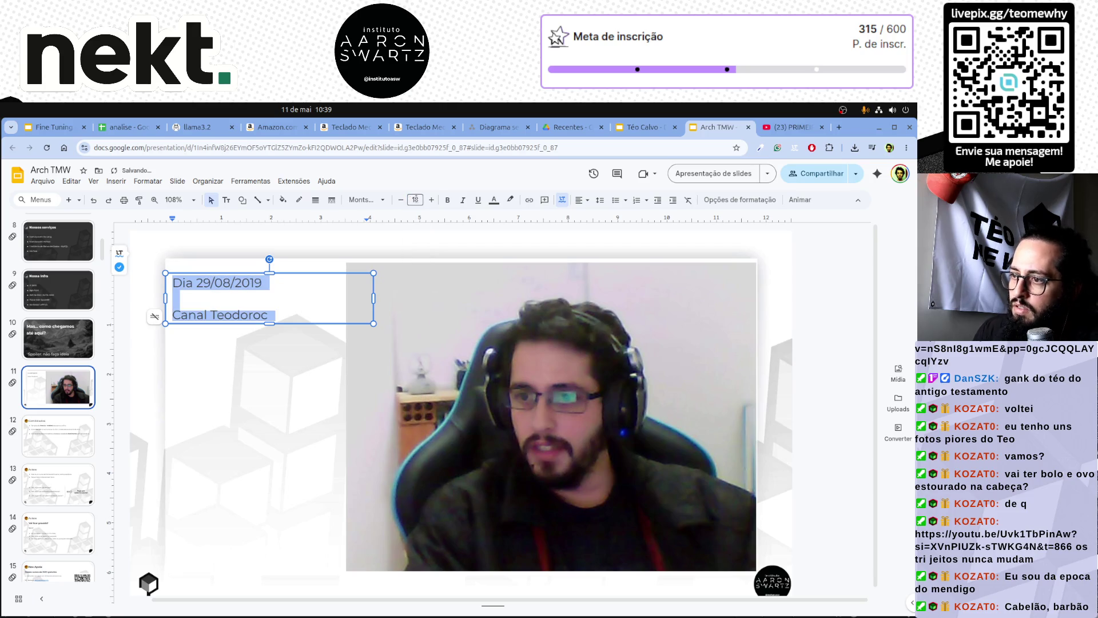
left_click(433, 199)
left_click(433, 200)
left_click(433, 200)
left_click(434, 200)
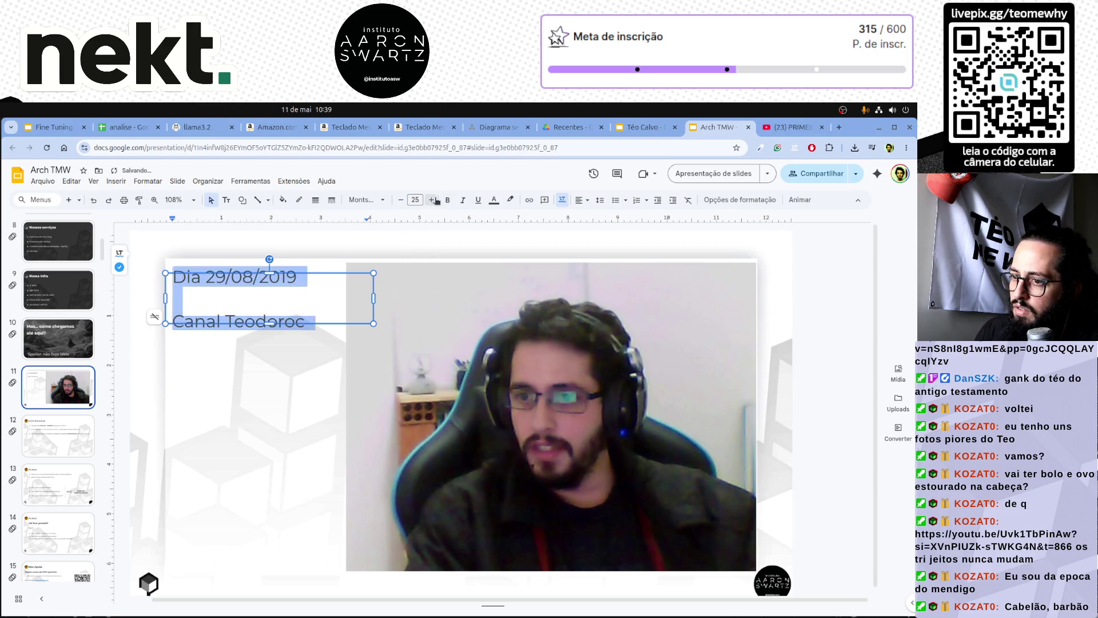
Extend the caption box downward and make 'Teodoroc' bold.
left_click_drag(269, 322, 297, 364)
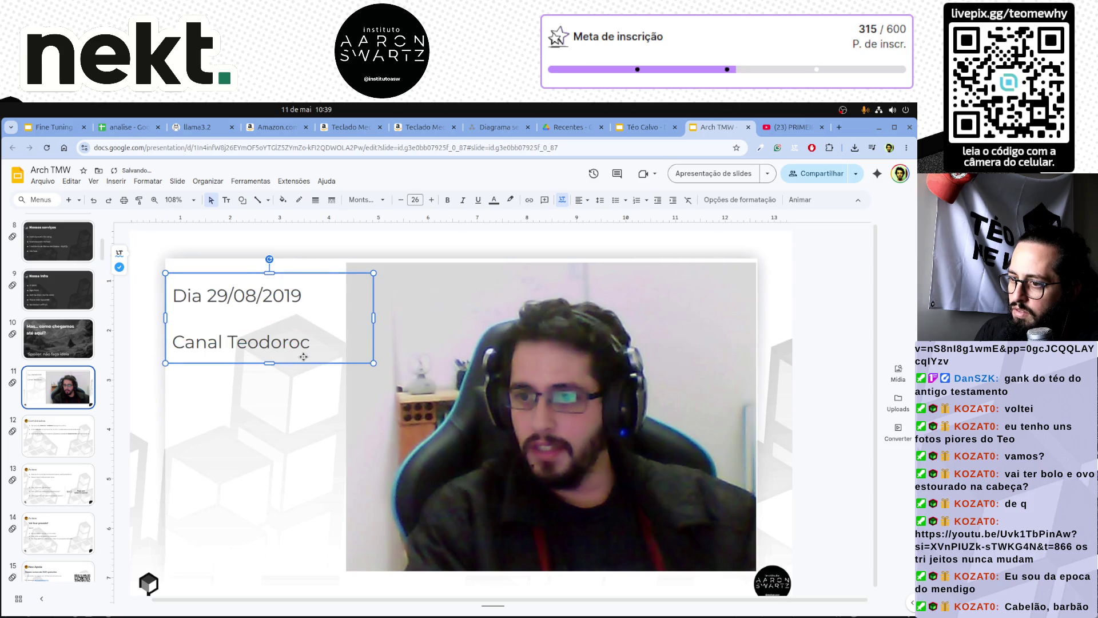
left_click(284, 410)
left_click(257, 353)
double_click(260, 341)
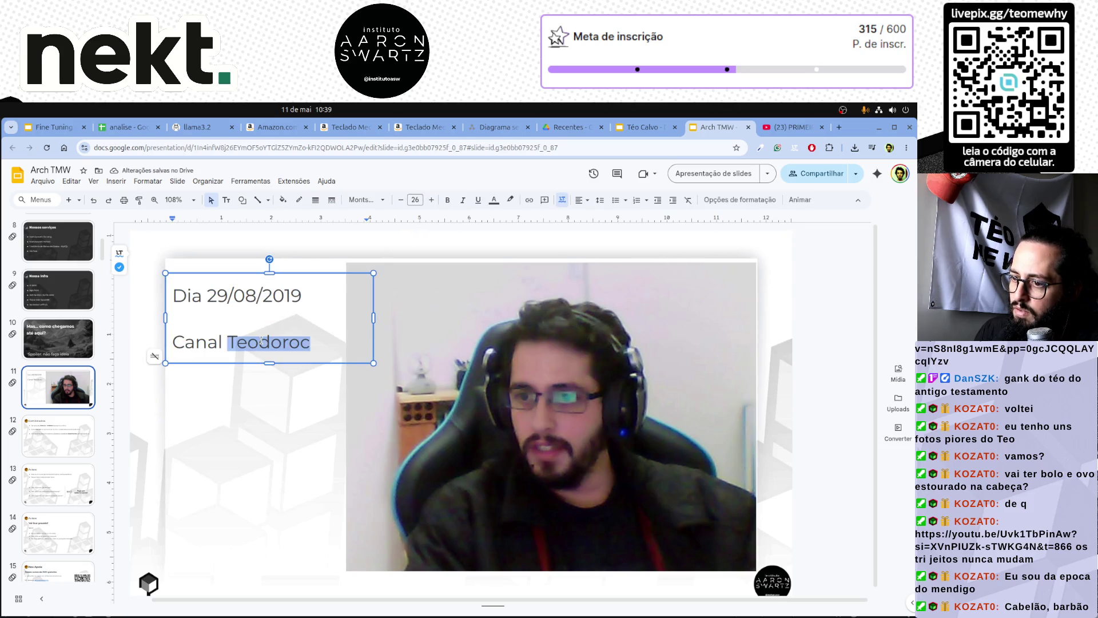
key("ctrl+b")
key("Up")
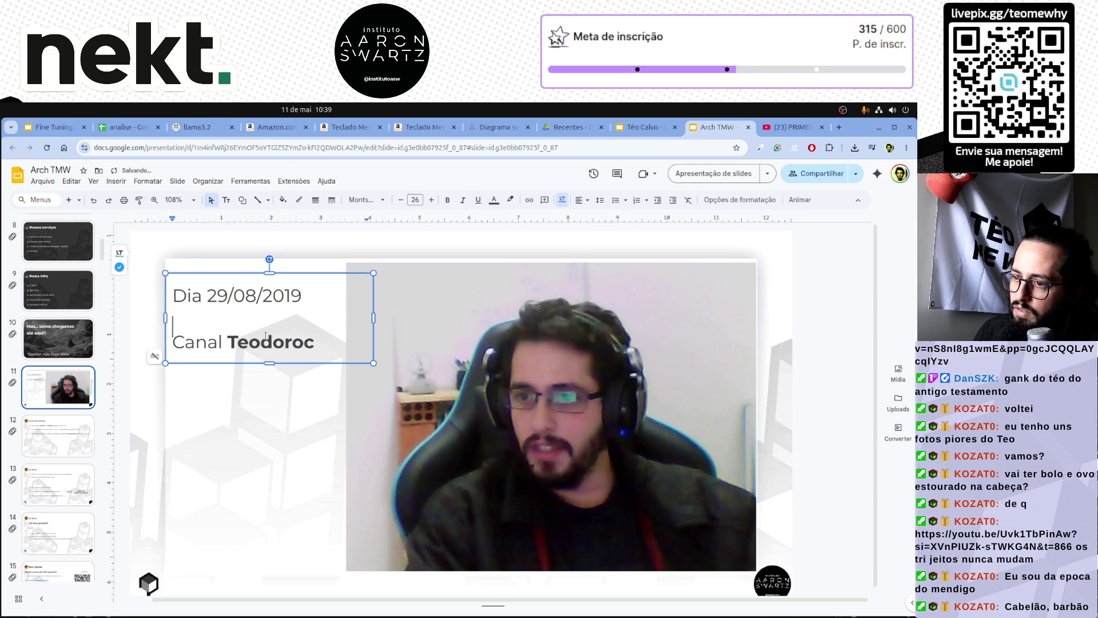
Nudge the date and channel text box slightly upward.
left_click(244, 359)
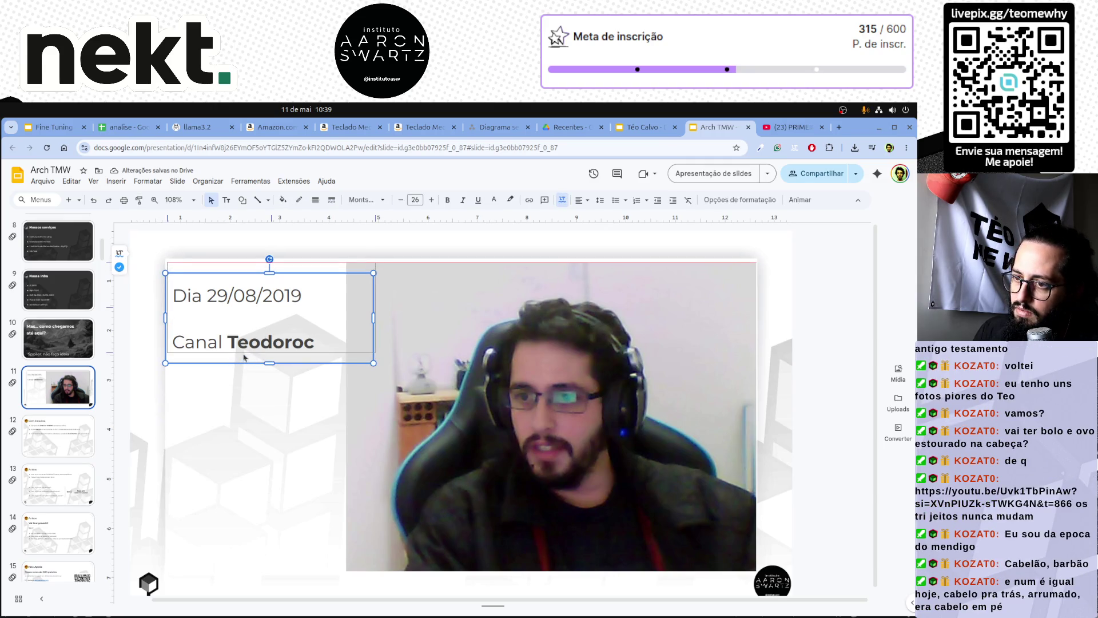
left_click_drag(244, 357, 245, 346)
left_click(230, 433)
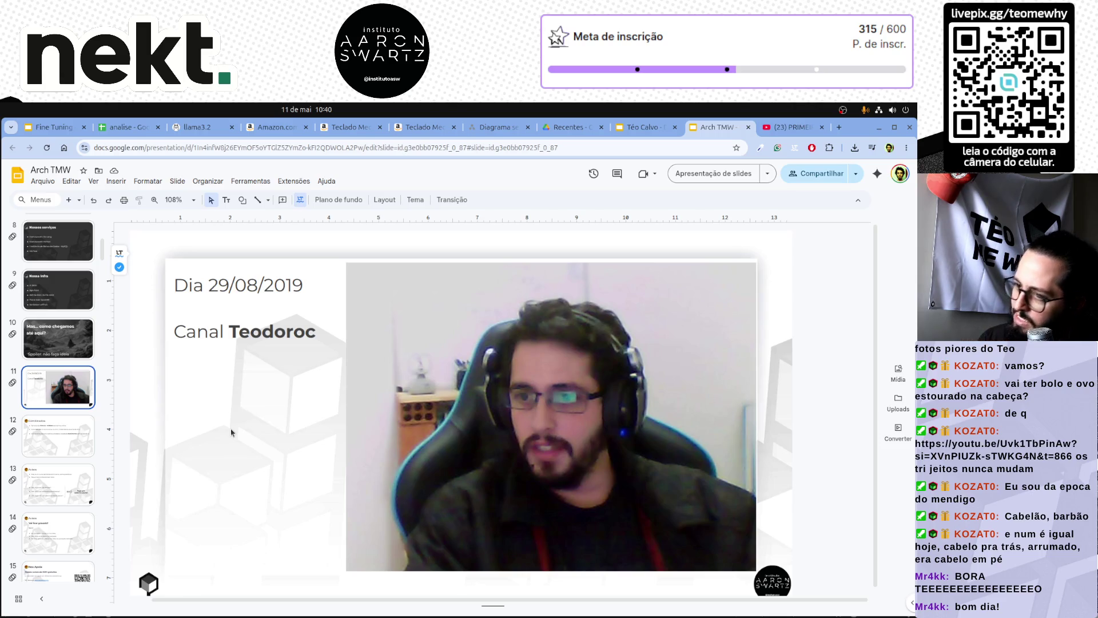
Step back from slide 12 to the Nossa Infra slide, then switch to the YouTube tab.
left_click(331, 338)
left_click(275, 422)
left_click(66, 438)
key("Up")
key("Up")
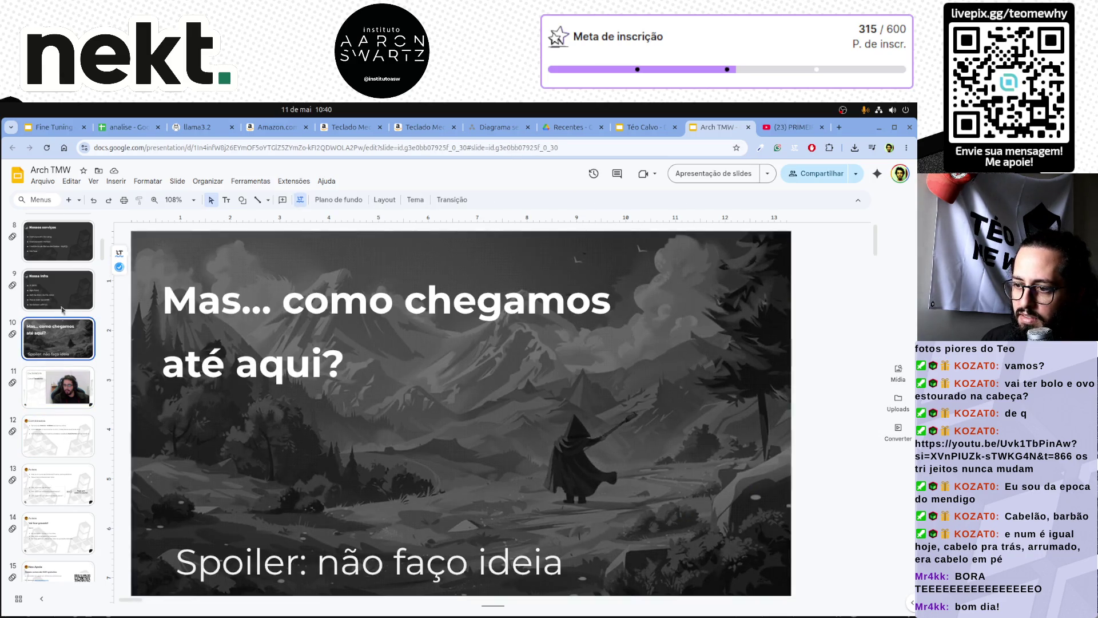
key("Up")
scroll(64, 295, "up", 2)
scroll(63, 295, "up", 3)
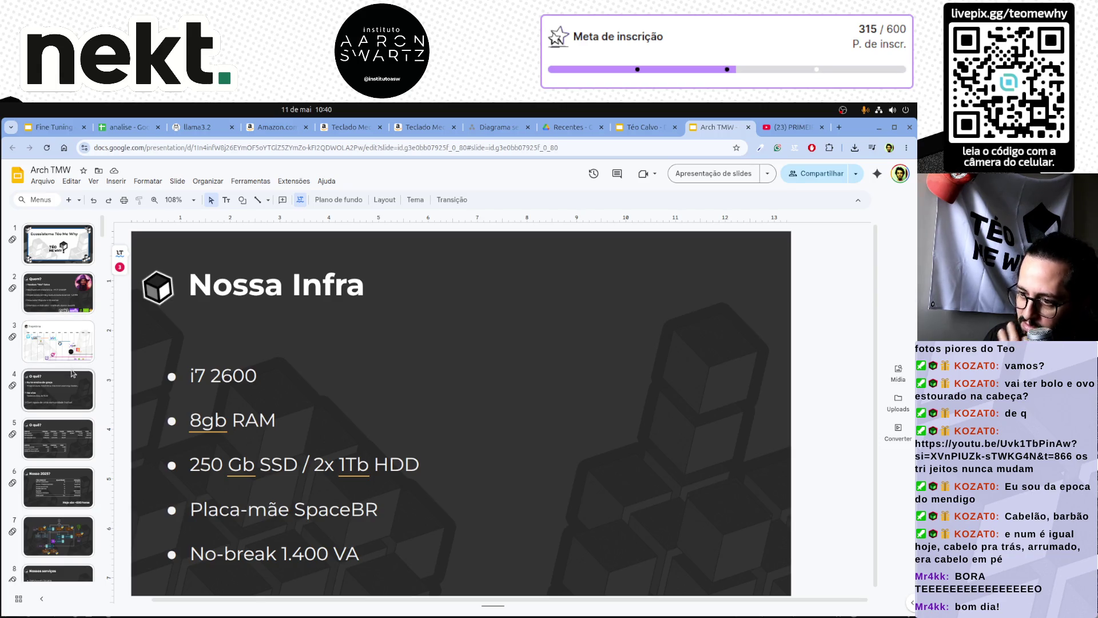
scroll(73, 377, "down", 2)
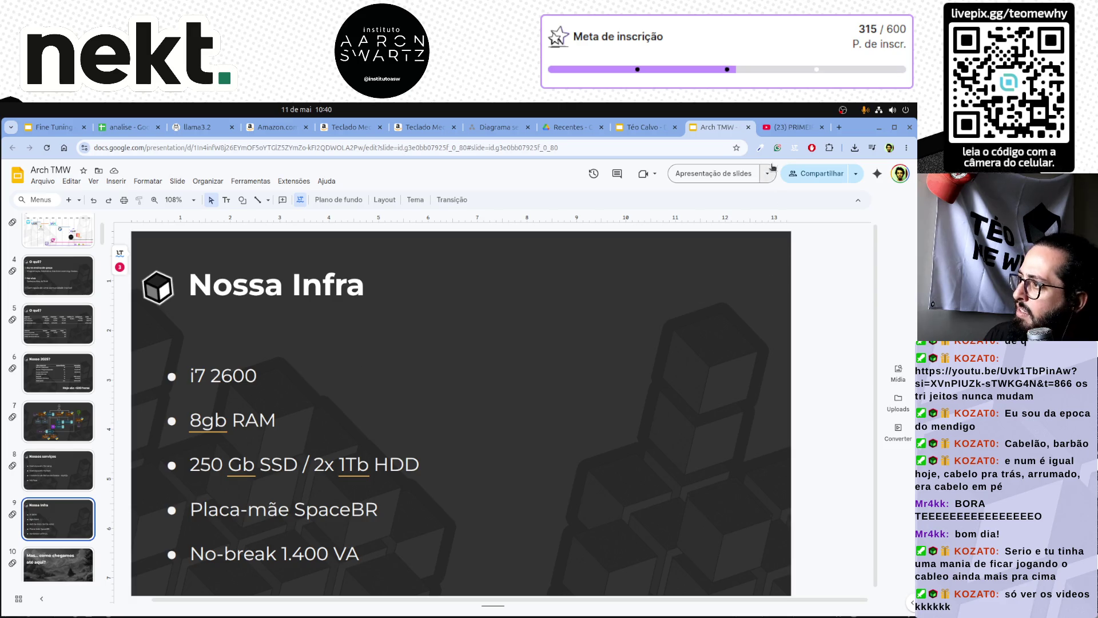
left_click(798, 129)
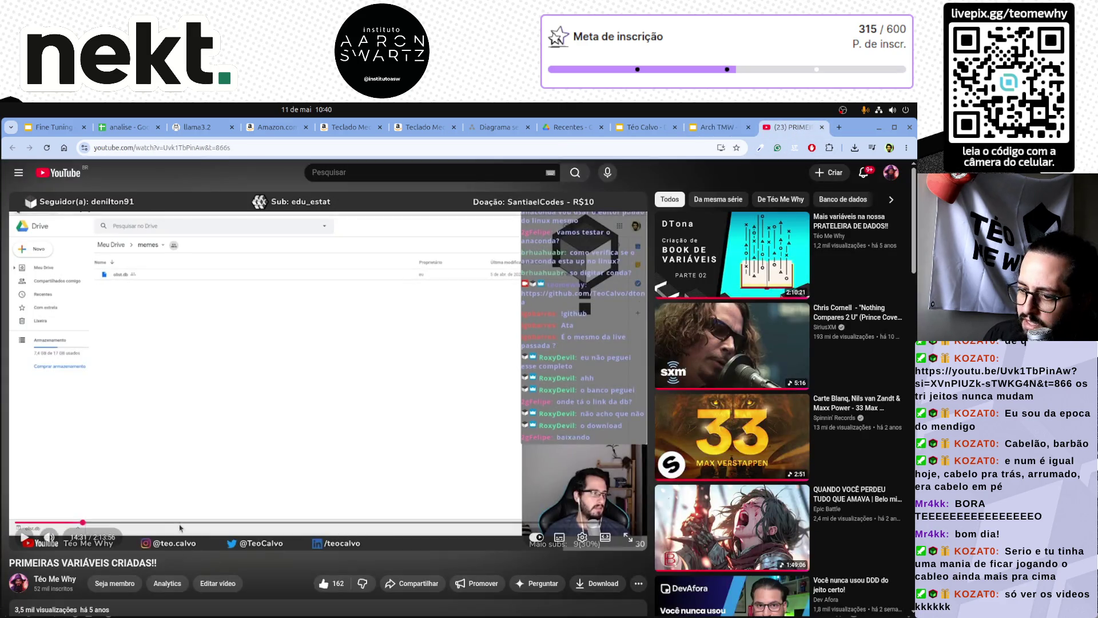
Seek the stream to 1:42:25 and 2:09:45, close the YouTube tab and page back in the deck.
left_click(494, 521)
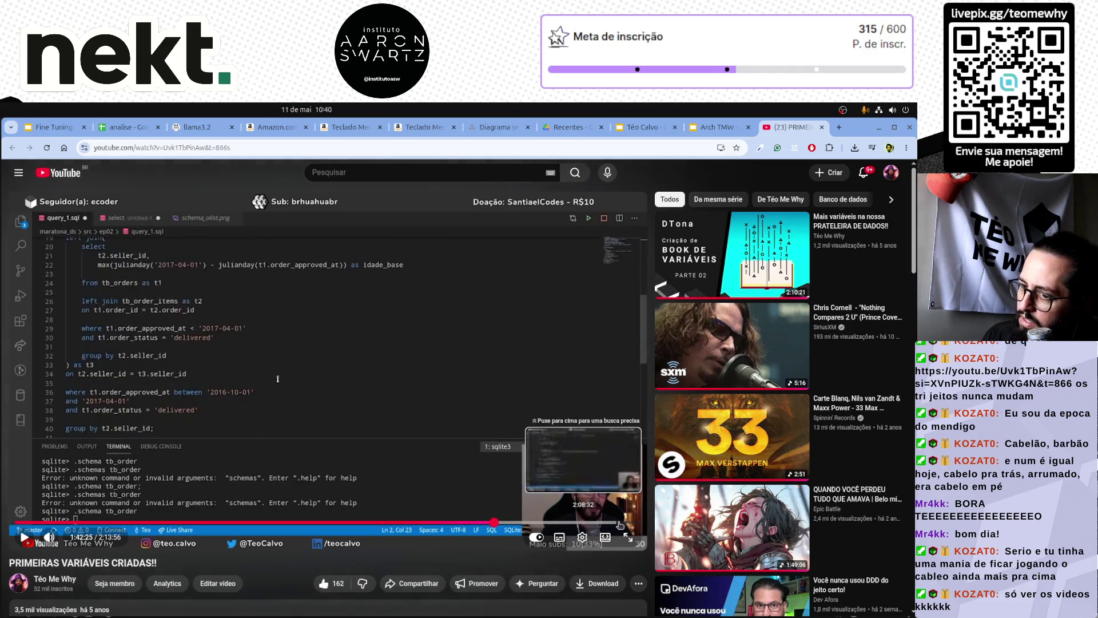
left_click(623, 520)
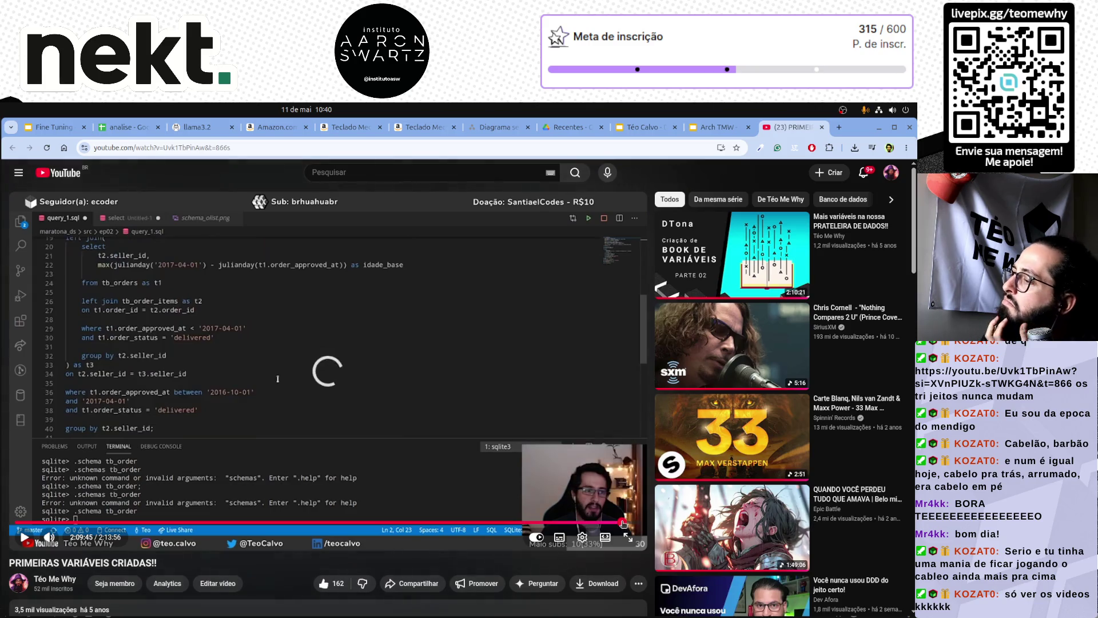
left_click(866, 173)
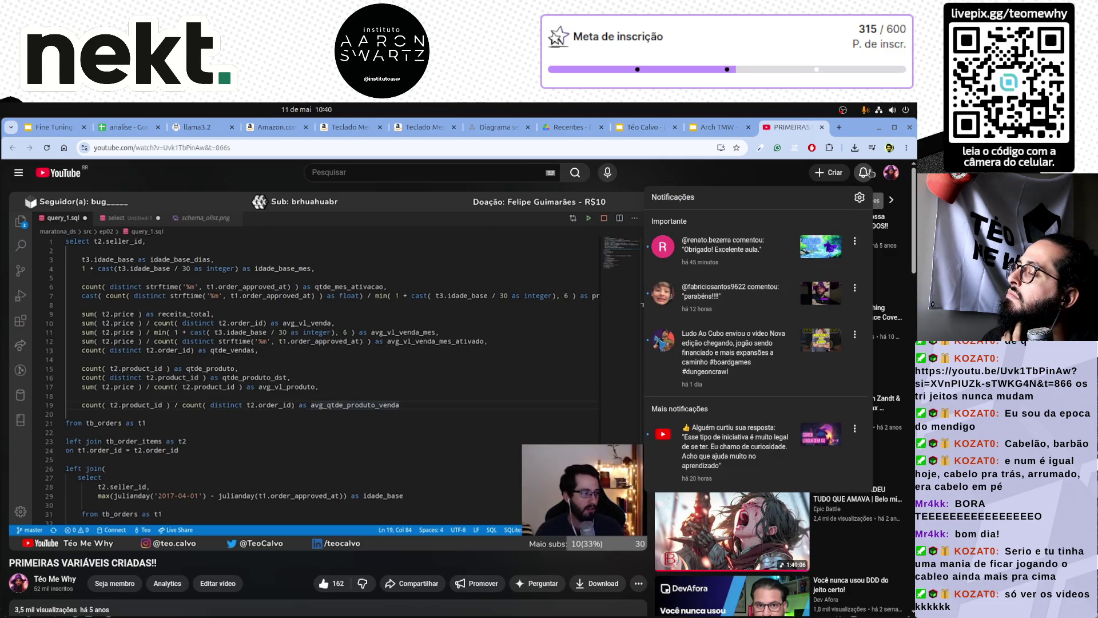
mouse_move(326, 360)
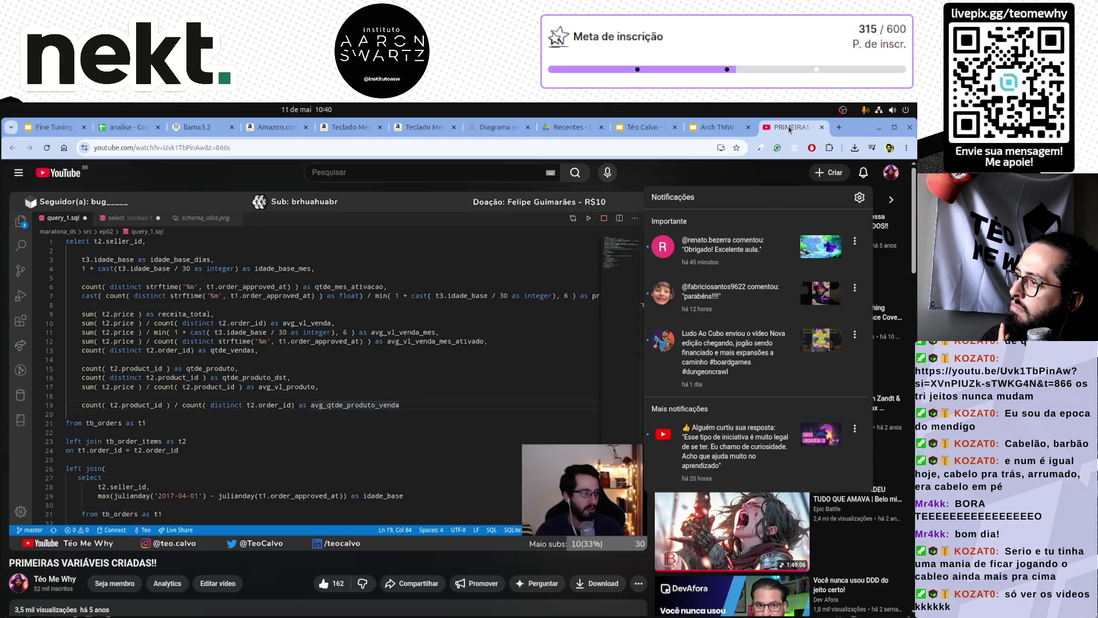
key("ctrl+w")
left_click(57, 421)
left_click(61, 373)
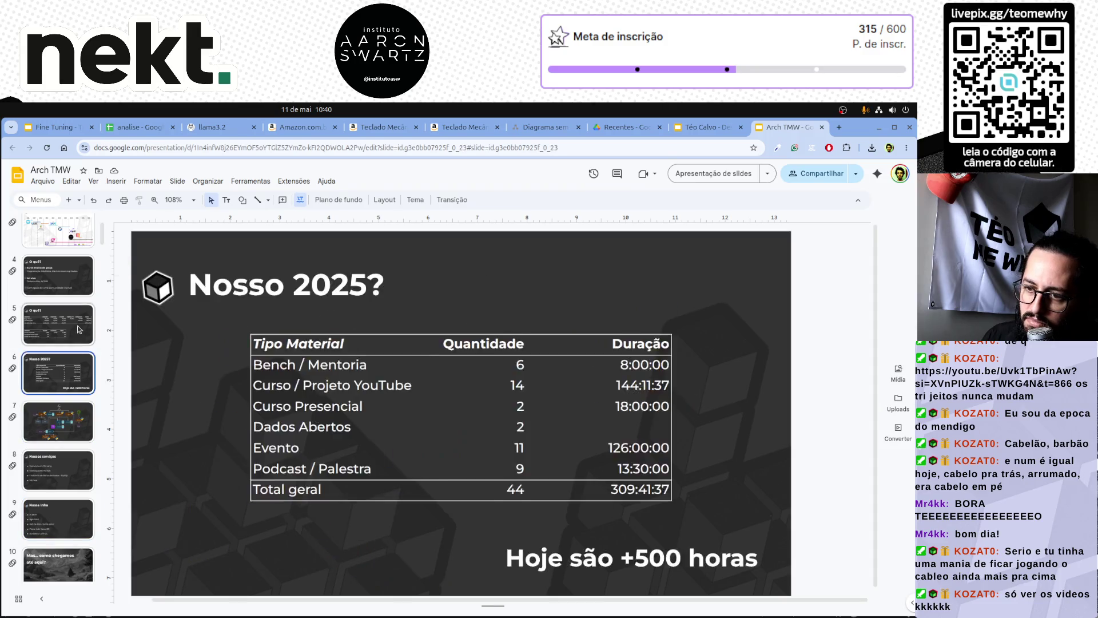
Browse slides 4, 1, 3 and 5, then return to slide 11 with the webcam photo.
left_click(79, 283)
scroll(81, 302, "up", 1)
scroll(81, 302, "up", 2)
left_click(57, 244)
left_click(58, 341)
left_click(65, 442)
scroll(65, 442, "down", 3)
scroll(66, 421, "down", 2)
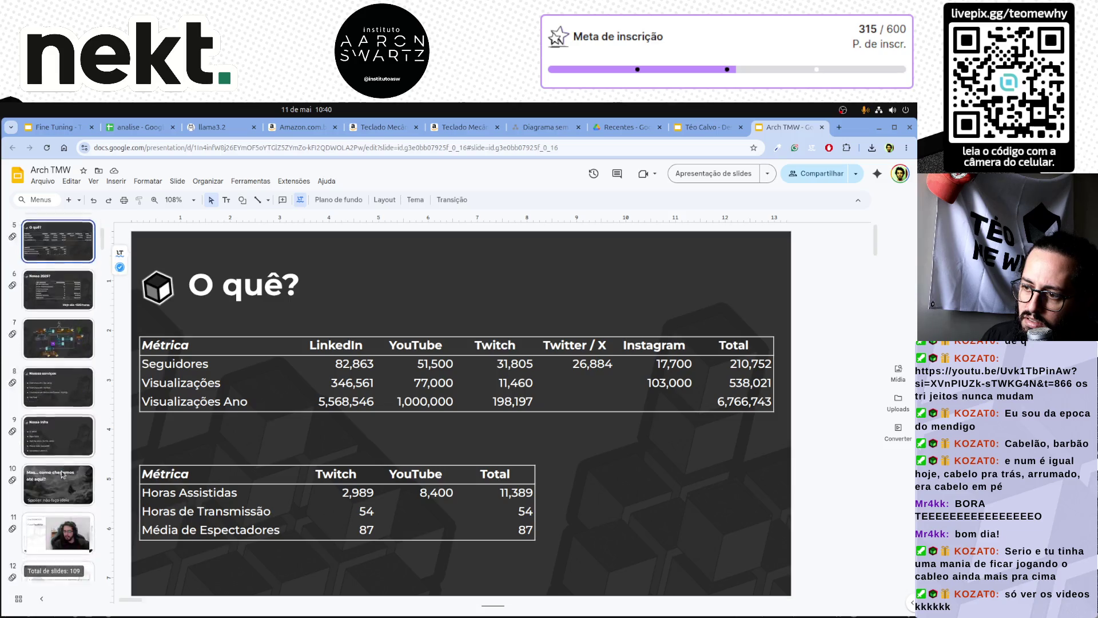
left_click(67, 401)
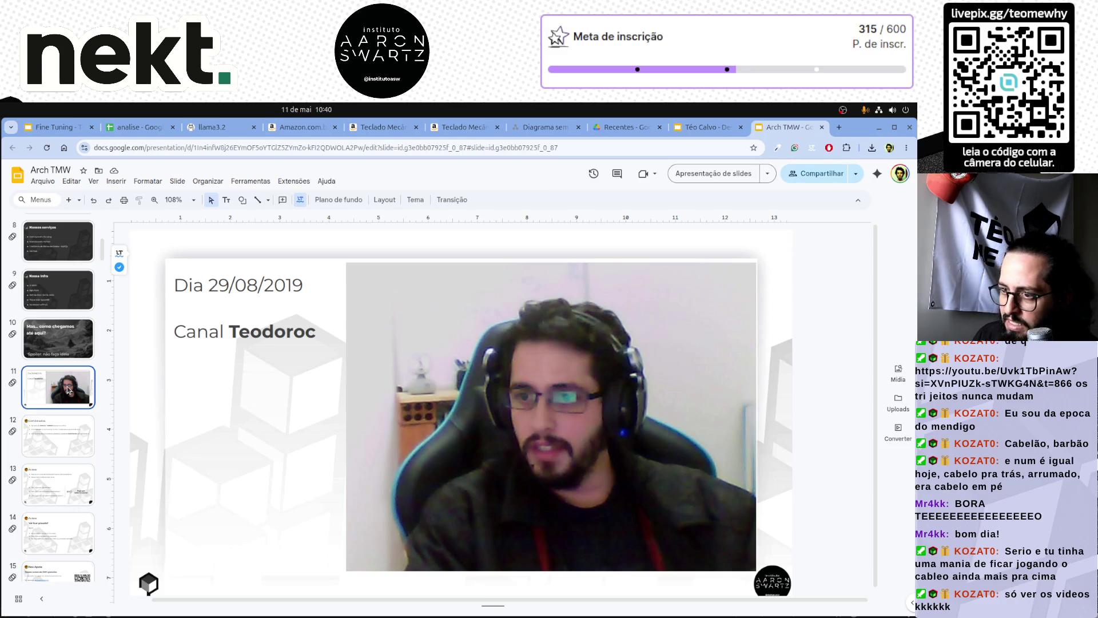
Apply a dark layout to slide 11 and turn the date and channel text white.
right_click(69, 390)
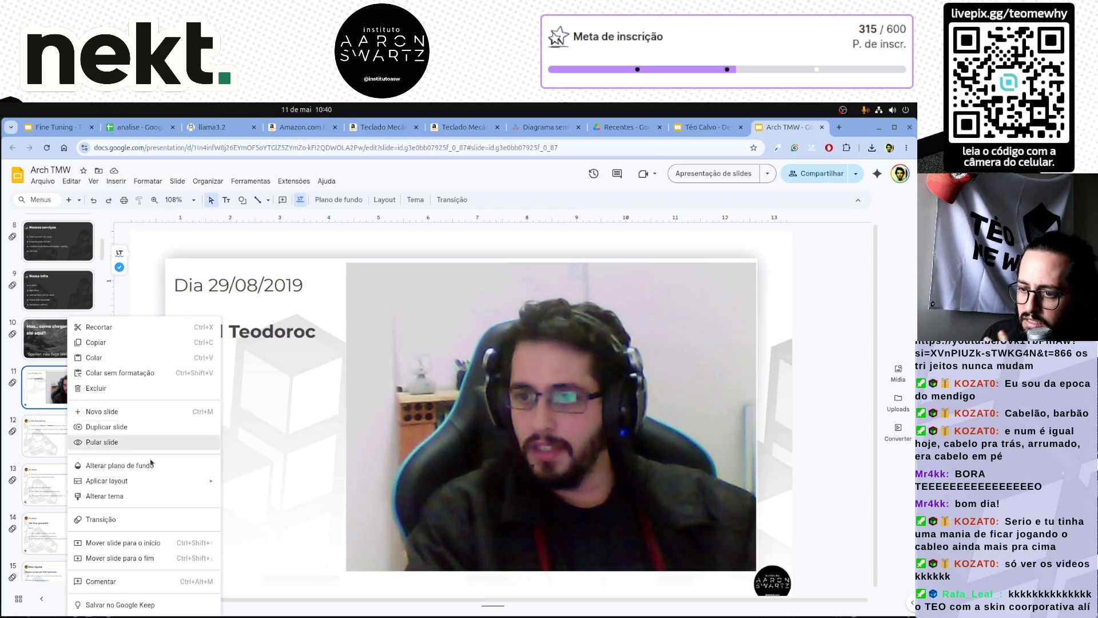
mouse_move(107, 481)
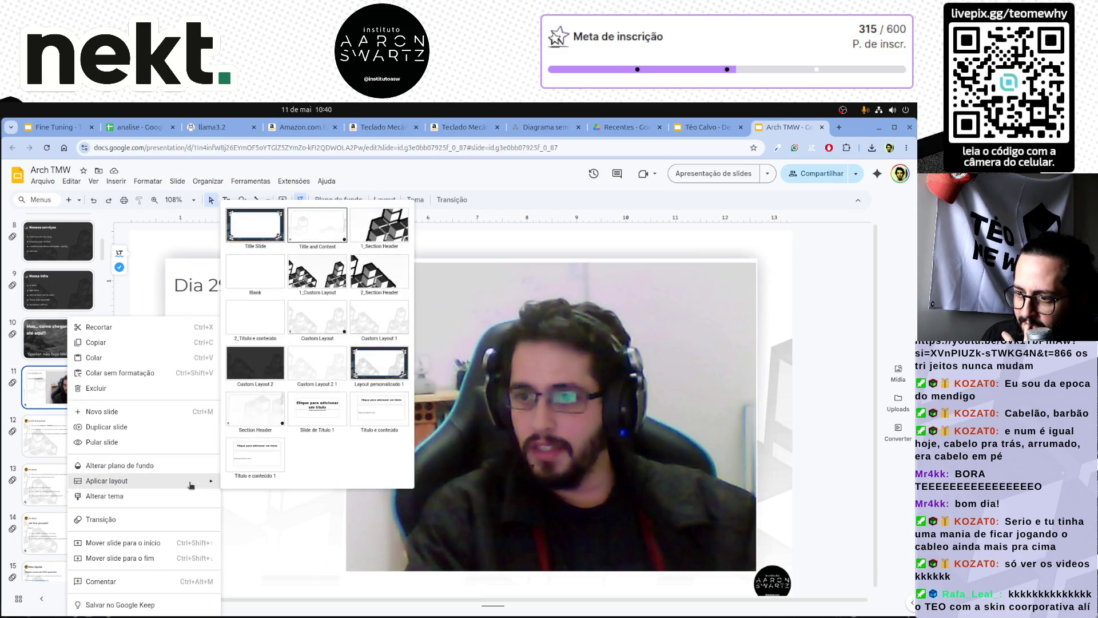
left_click(272, 369)
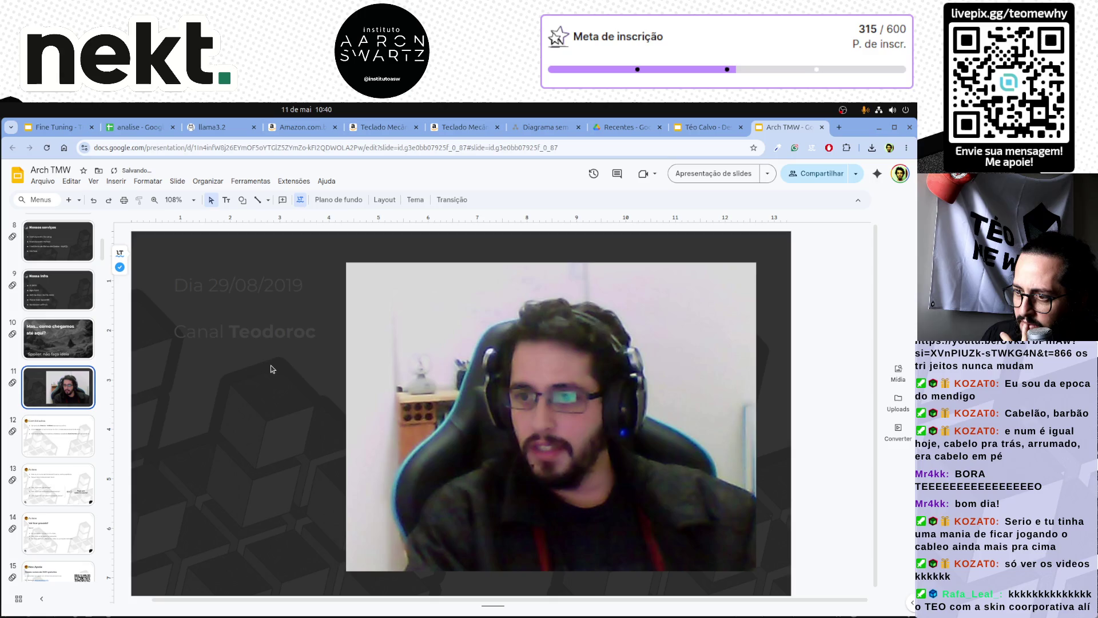
left_click(266, 309)
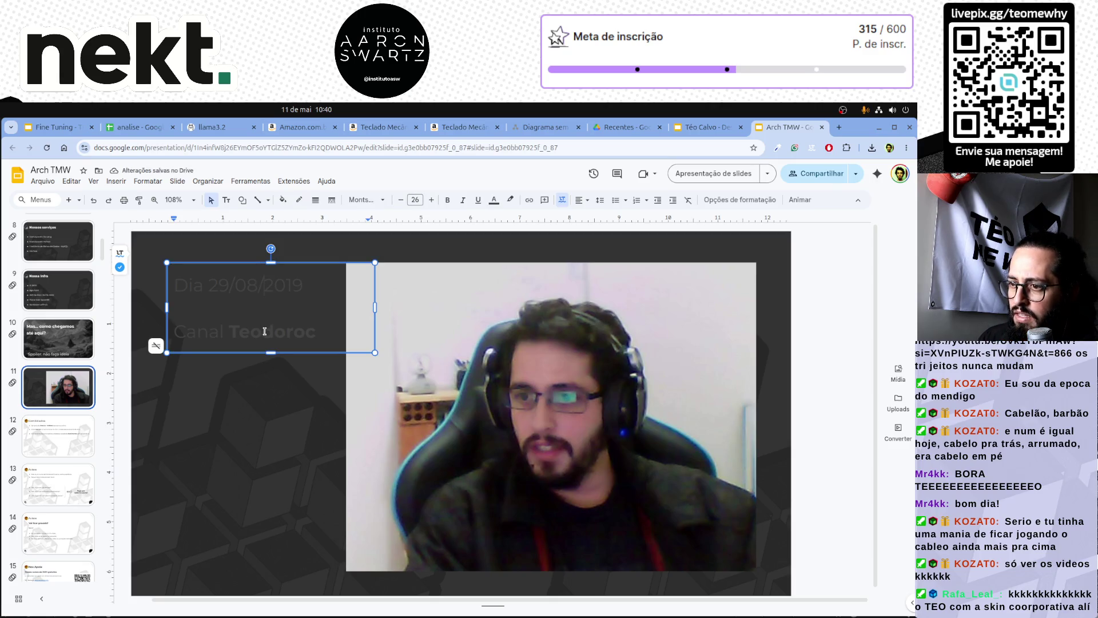
key("ctrl+a")
left_click(494, 199)
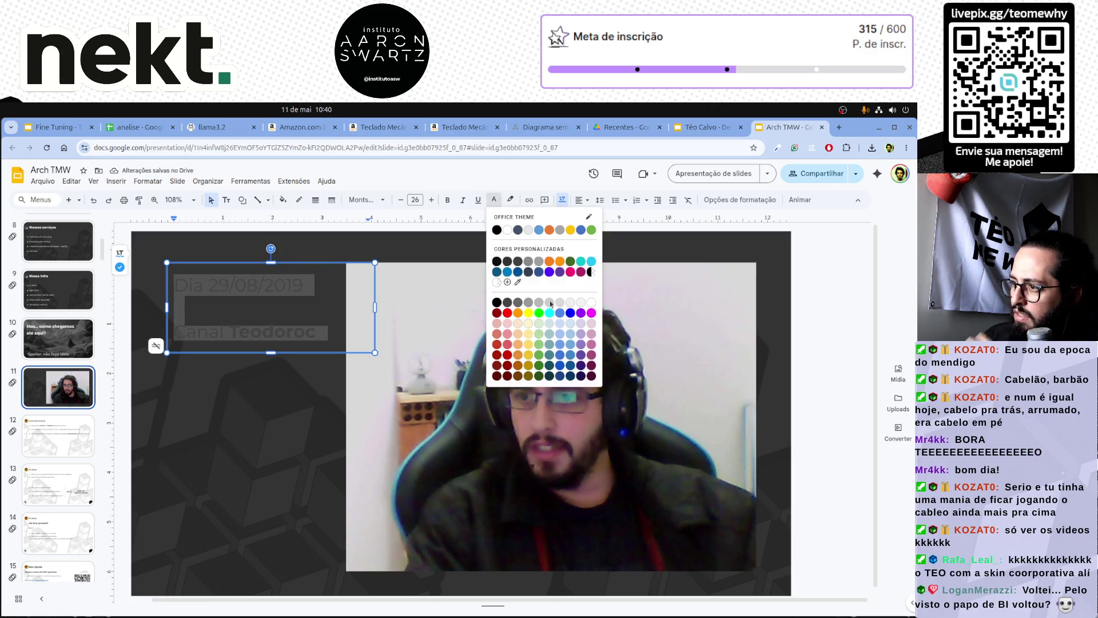
left_click(593, 304)
Bring the Google Photos window forward and centre it on screen.
left_click(297, 441)
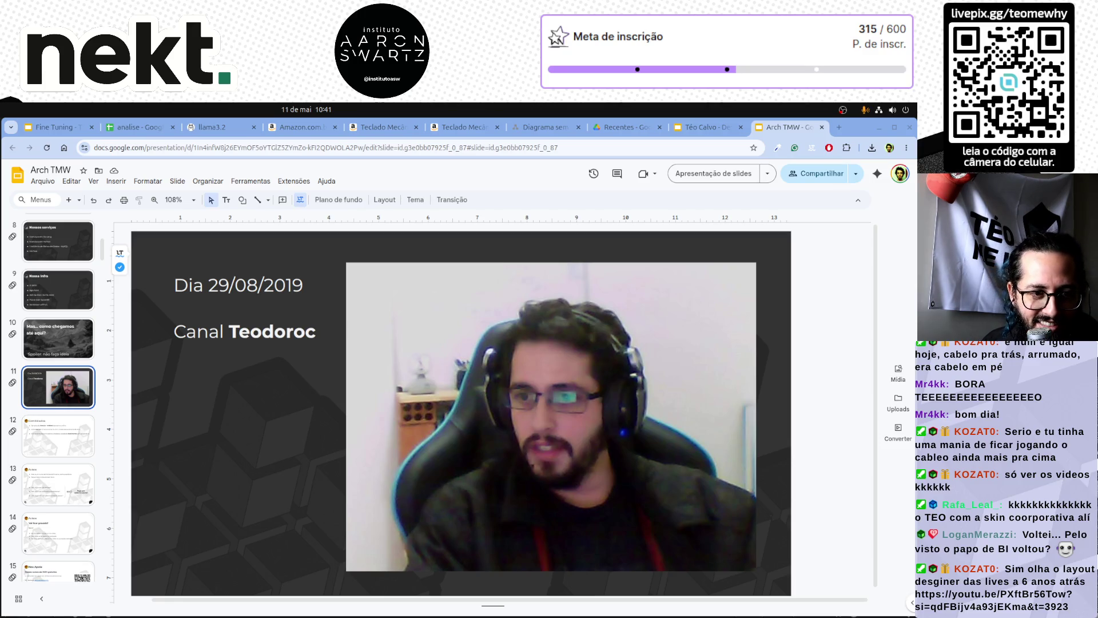
key("alt+Tab")
mouse_move(209, 127)
left_mouse_down()
mouse_move(593, 110)
mouse_move(615, 146)
left_mouse_up()
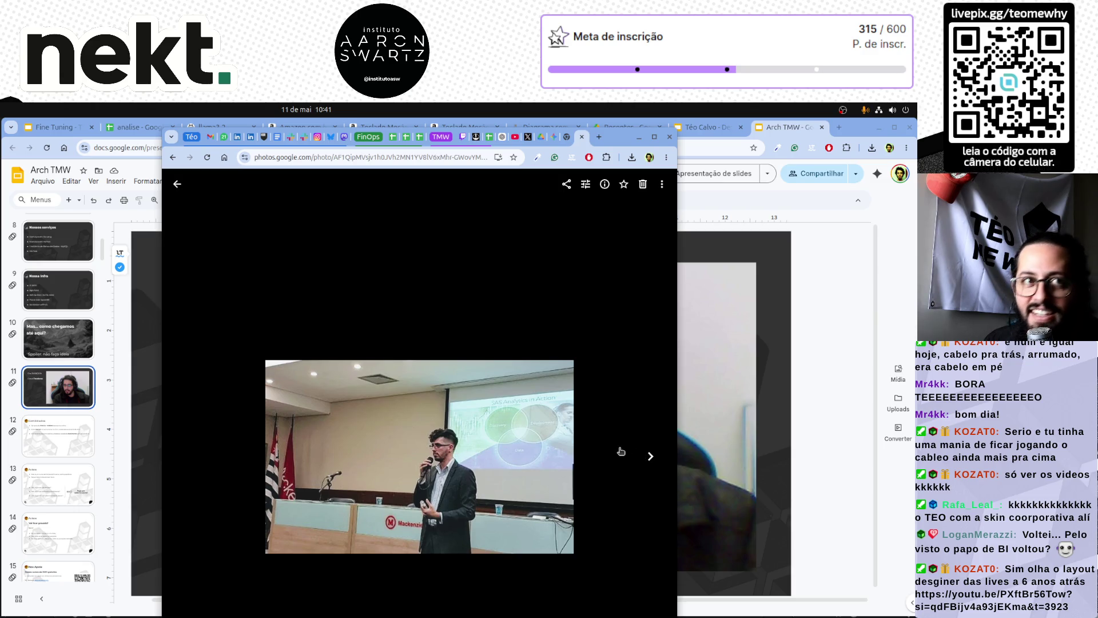
left_click_drag(622, 142, 578, 168)
key("alt+Tab")
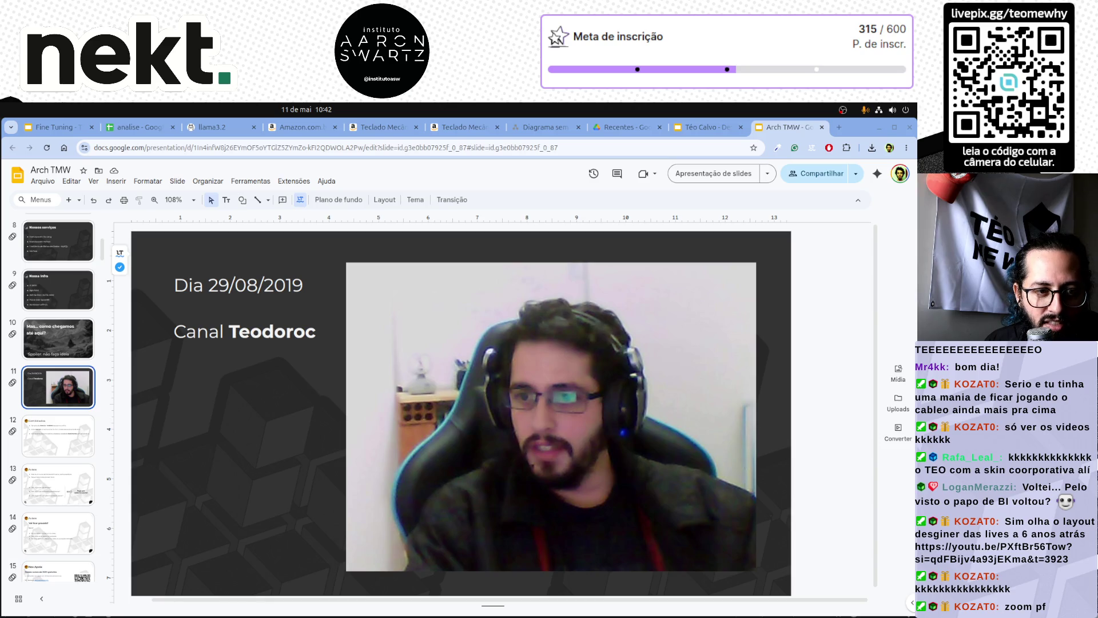
key("alt+Tab")
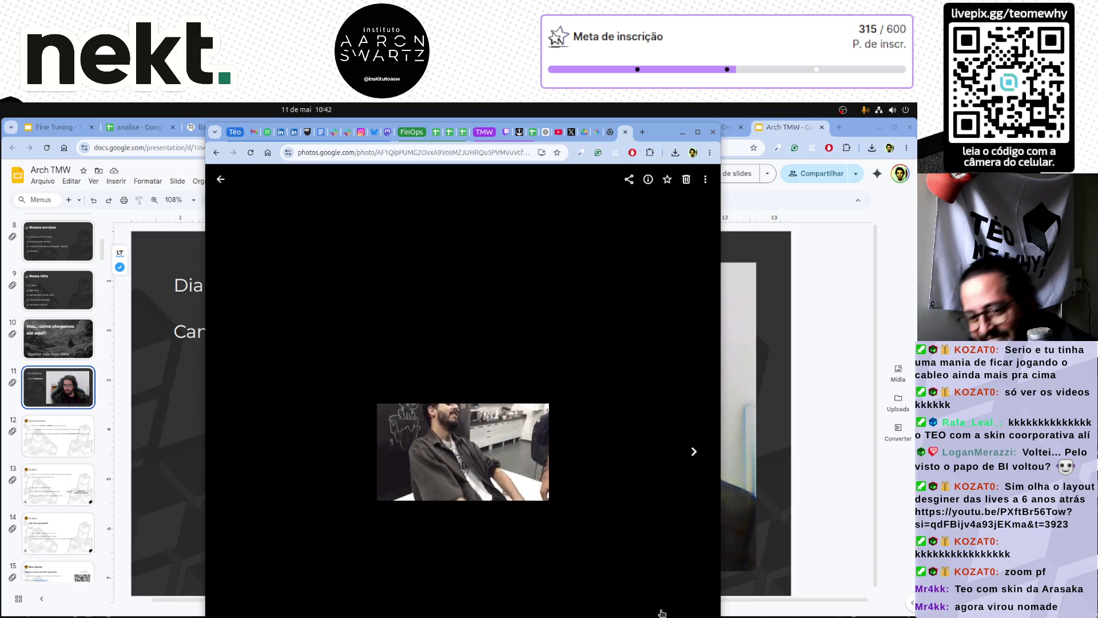
left_click(682, 130)
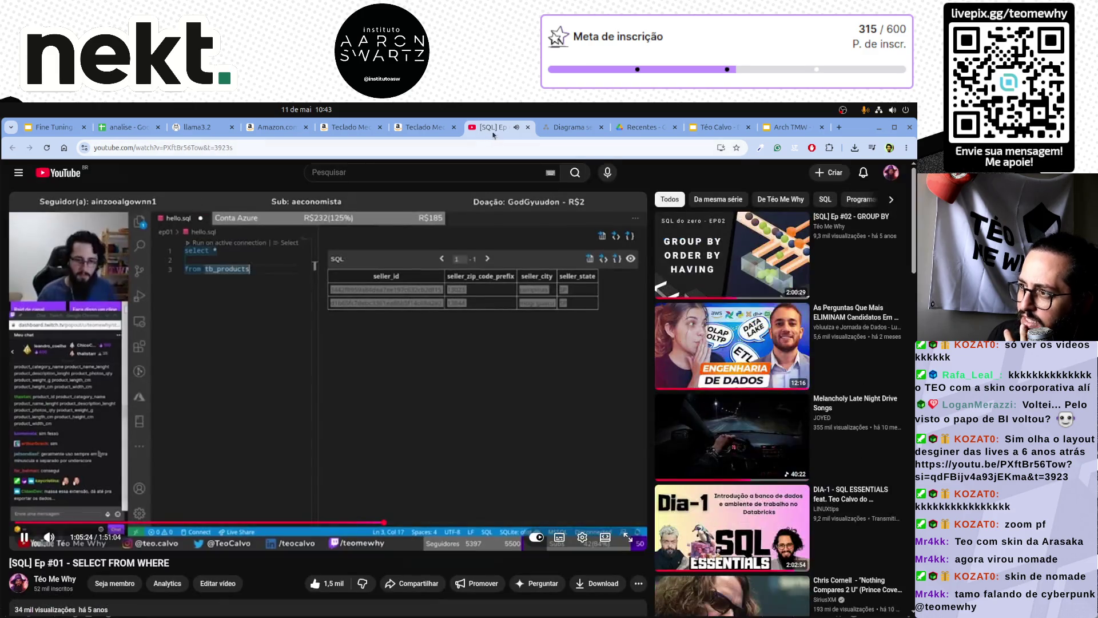
Pause and resume the SQL Ep #01 video a few times around the results table, then close its tab.
left_click(393, 438)
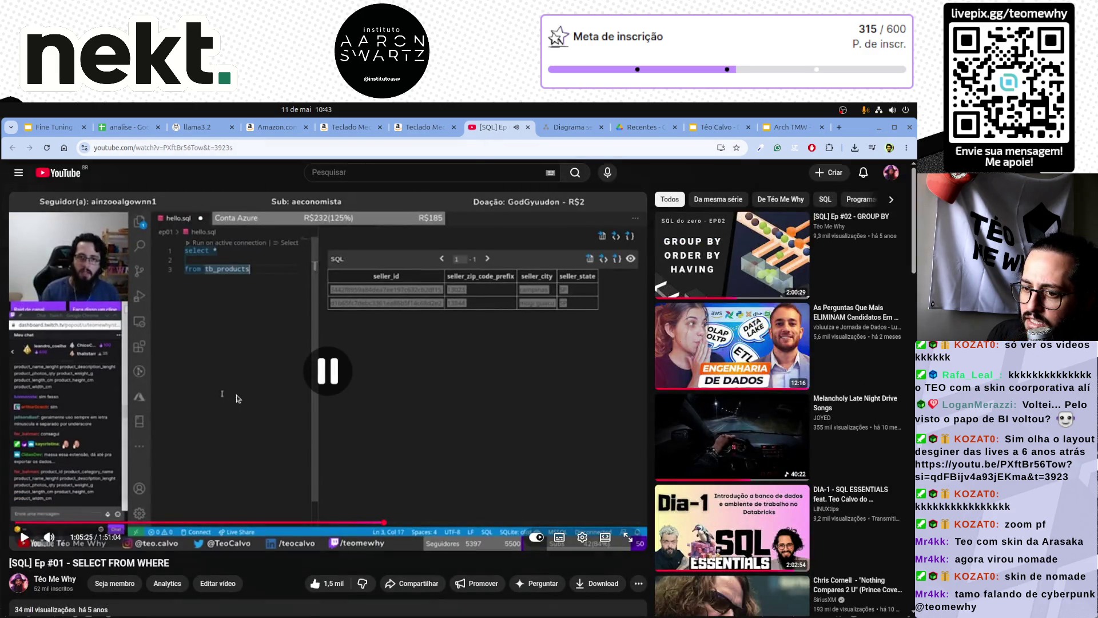
left_click(433, 447)
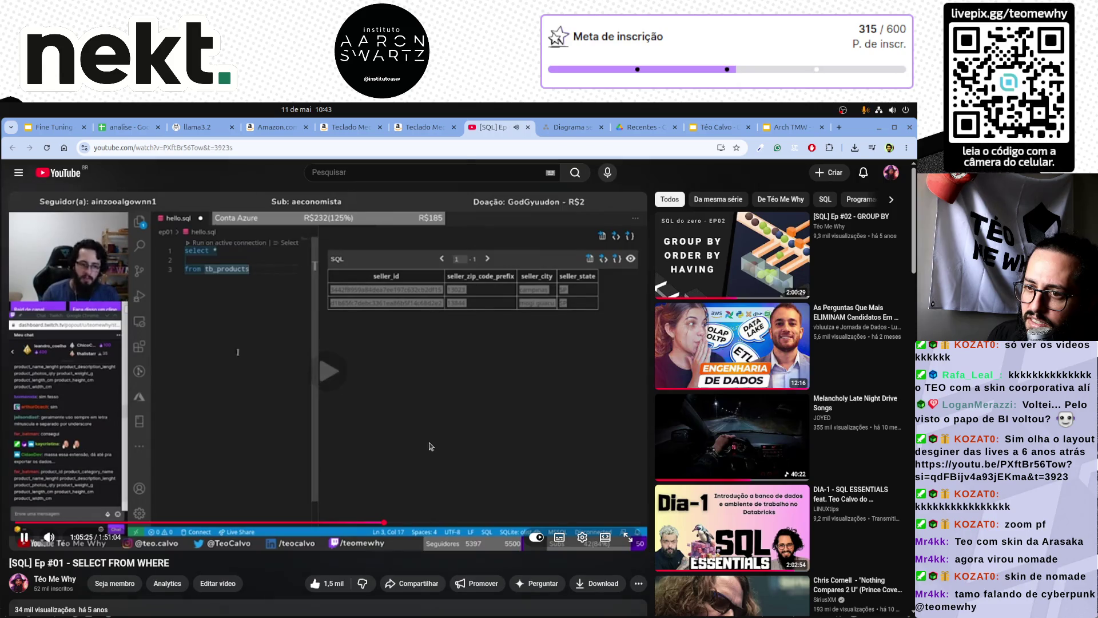
left_click(495, 383)
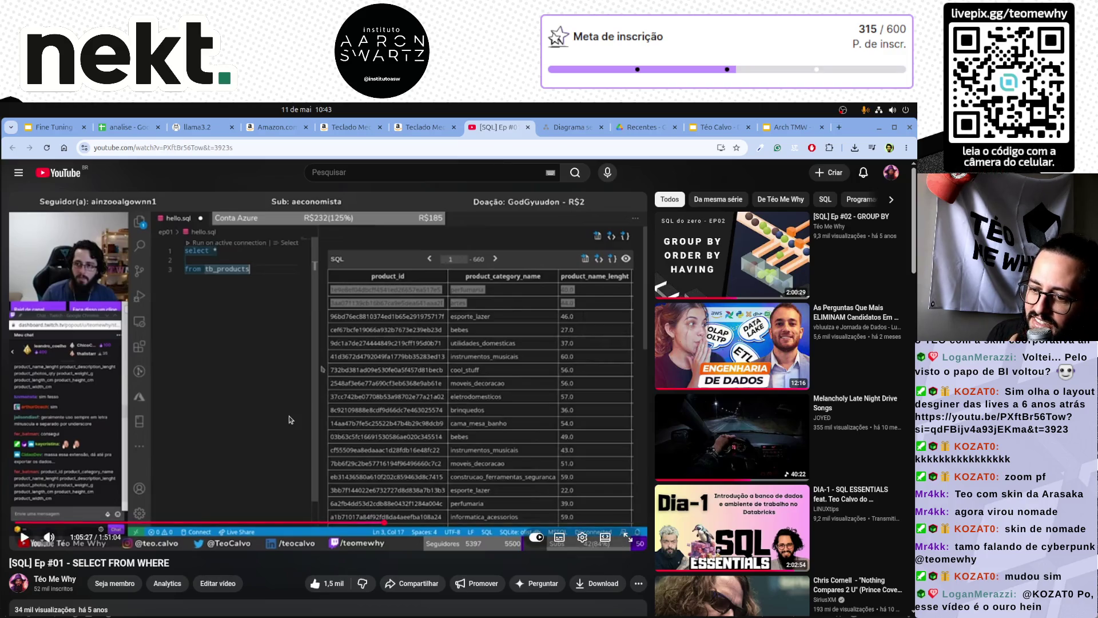
left_click(342, 397)
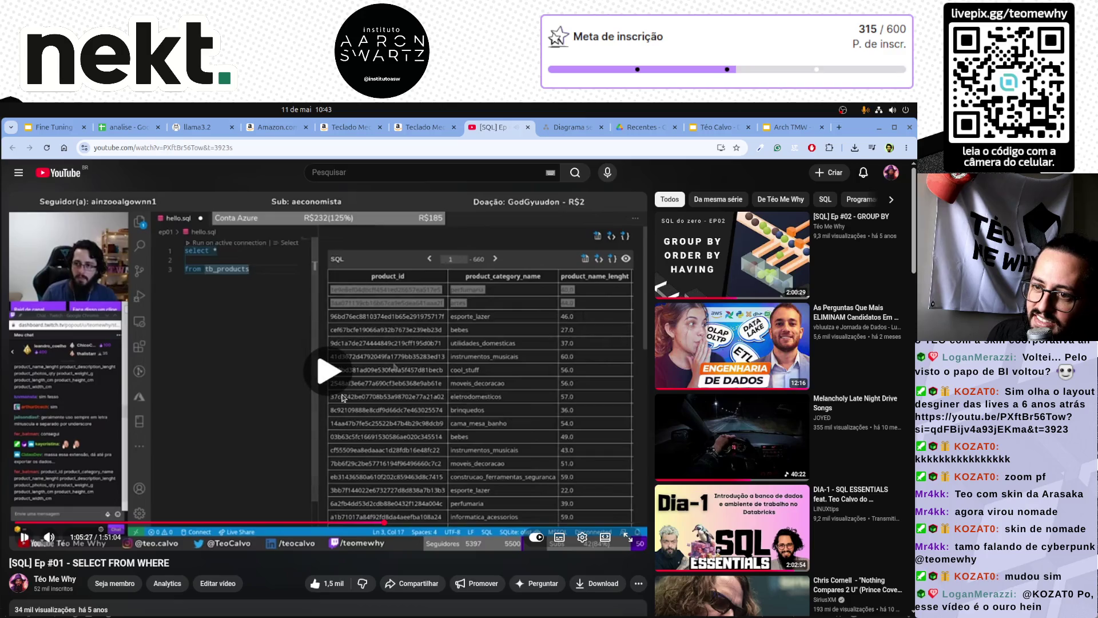
left_click(449, 327)
left_click(459, 307)
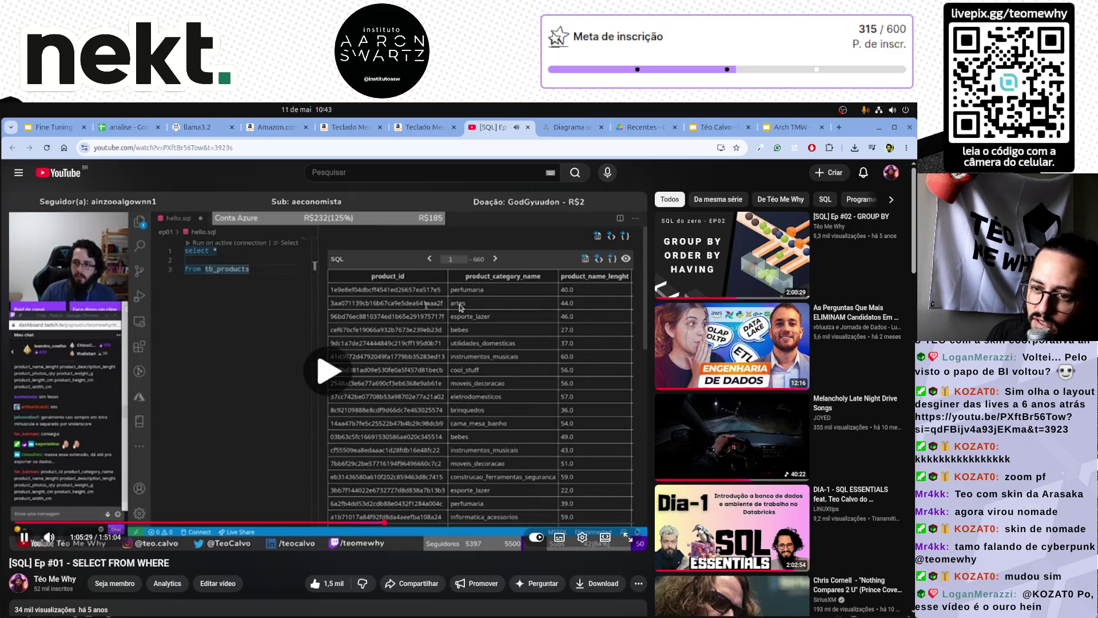
middle_click(493, 129)
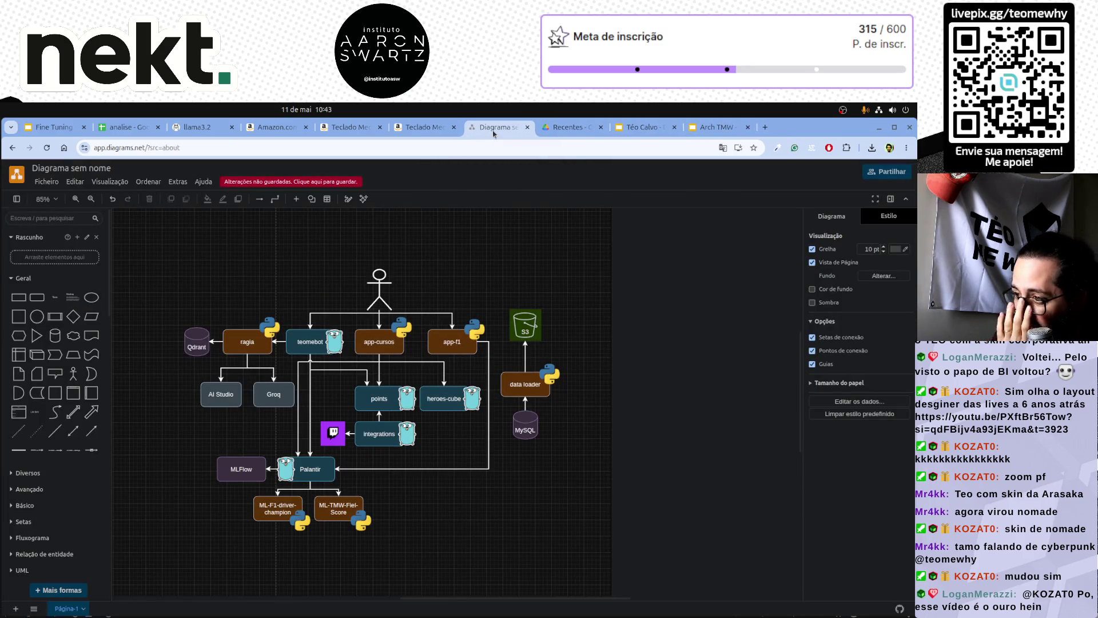
Close the Recentes Drive tab and land back on the Arch TMW deck at slide 11.
left_click(620, 129)
scroll(619, 128, "up", 2)
scroll(619, 129, "up", 2)
scroll(620, 129, "up", 2)
scroll(620, 129, "up", 1)
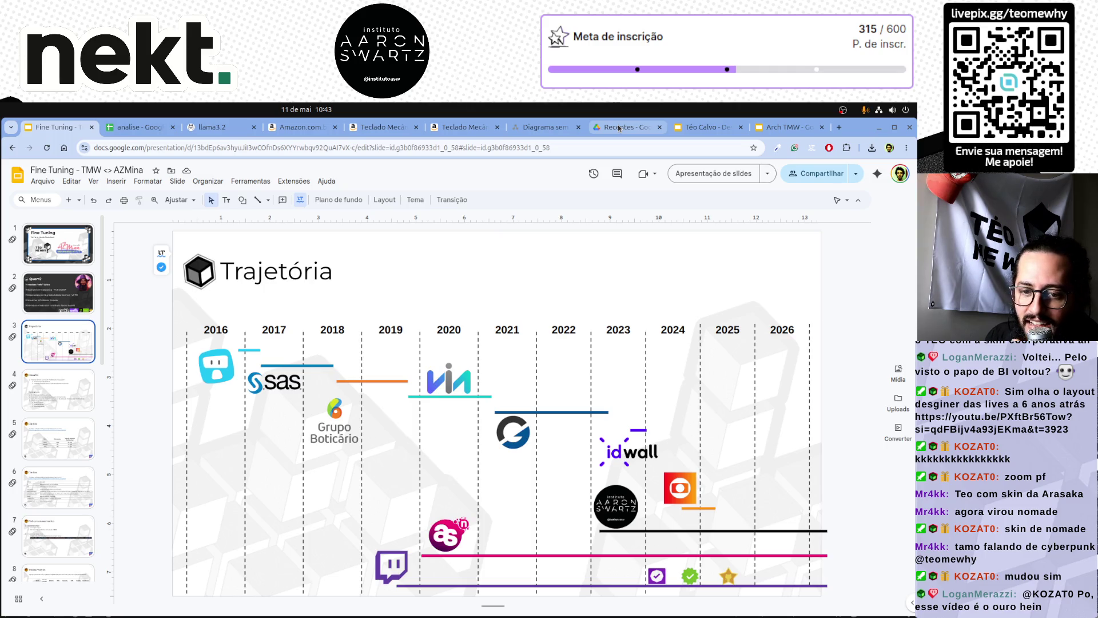
scroll(620, 128, "down", 3)
scroll(620, 128, "up", 3)
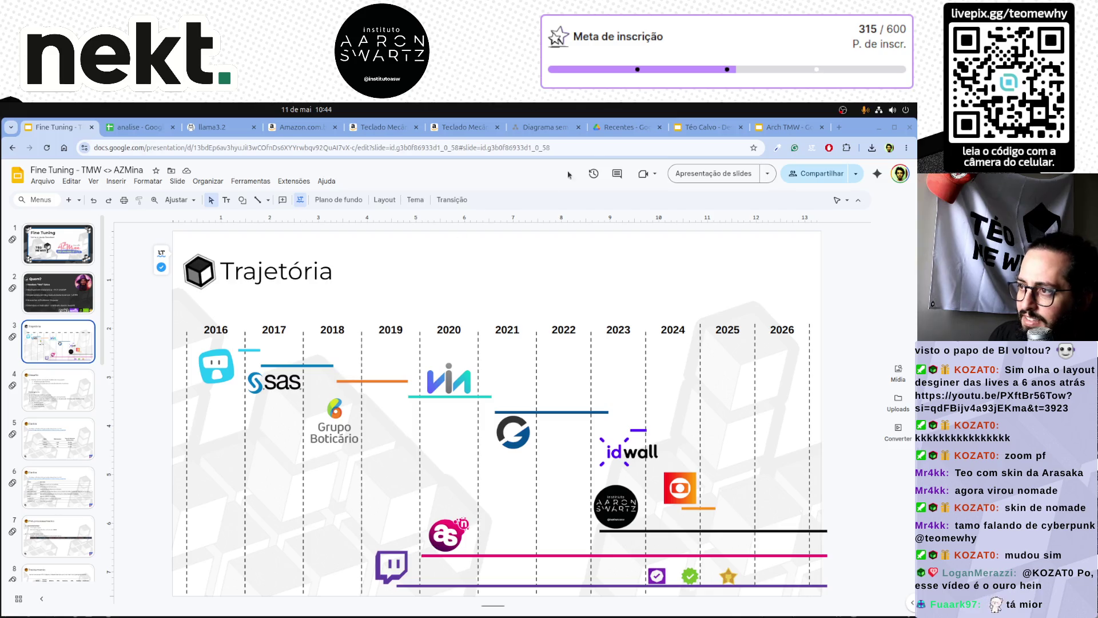
left_click(631, 127)
key("ctrl+Tab")
key("ctrl+Tab")
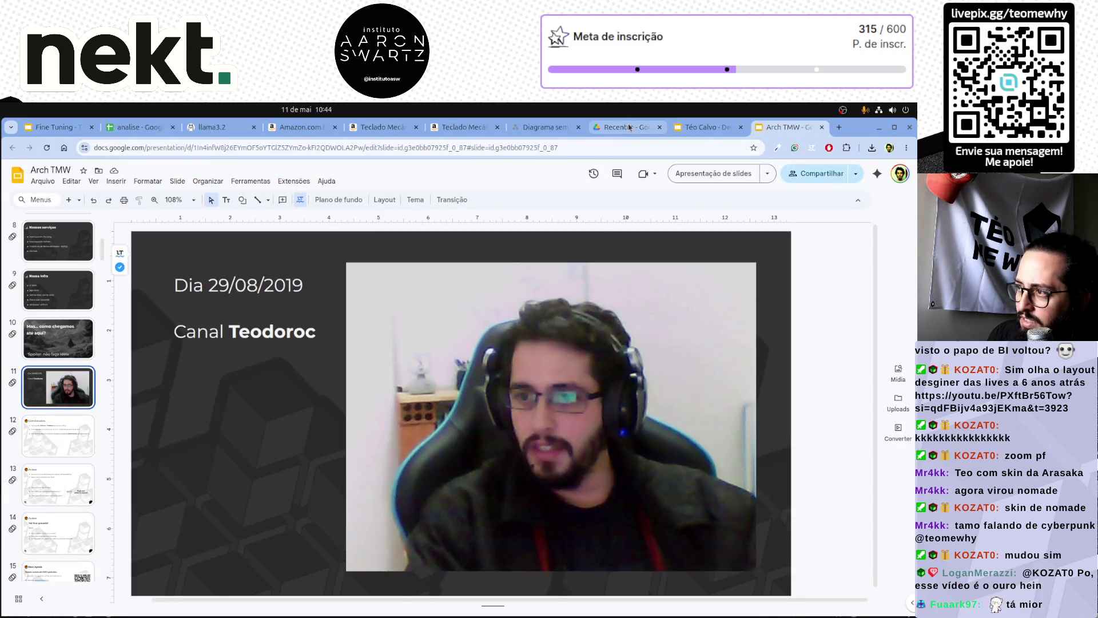
middle_click(631, 128)
left_click(618, 130)
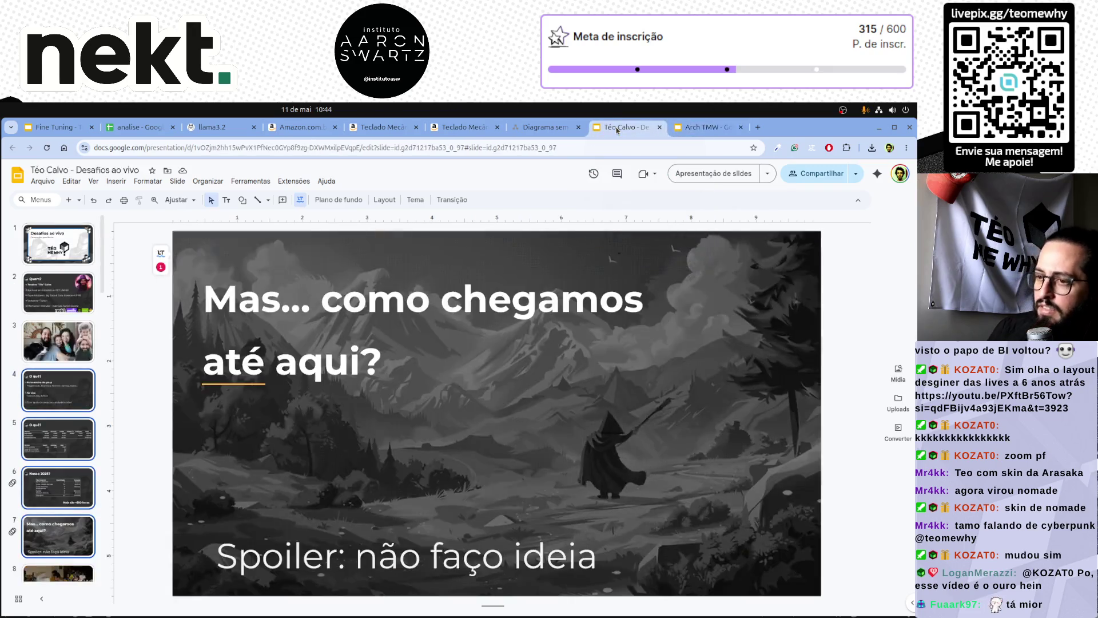
key("ctrl+Tab")
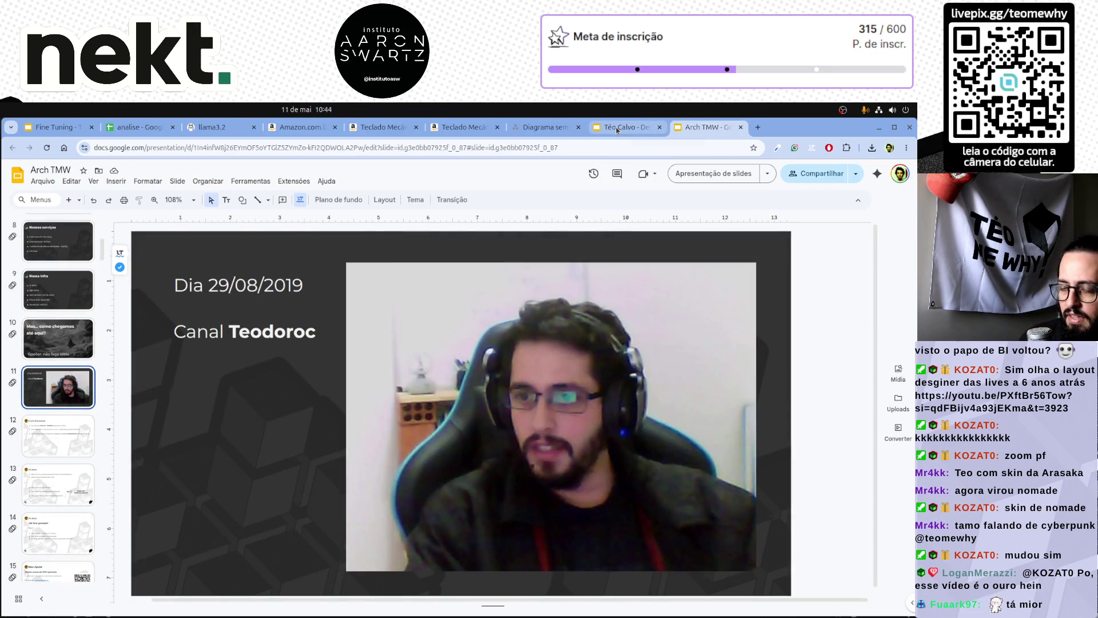
Load the Caipyra 2026 submissions page, sign in with saved credentials and open the Magias ao vivo proposal.
left_click(758, 128)
type("c")
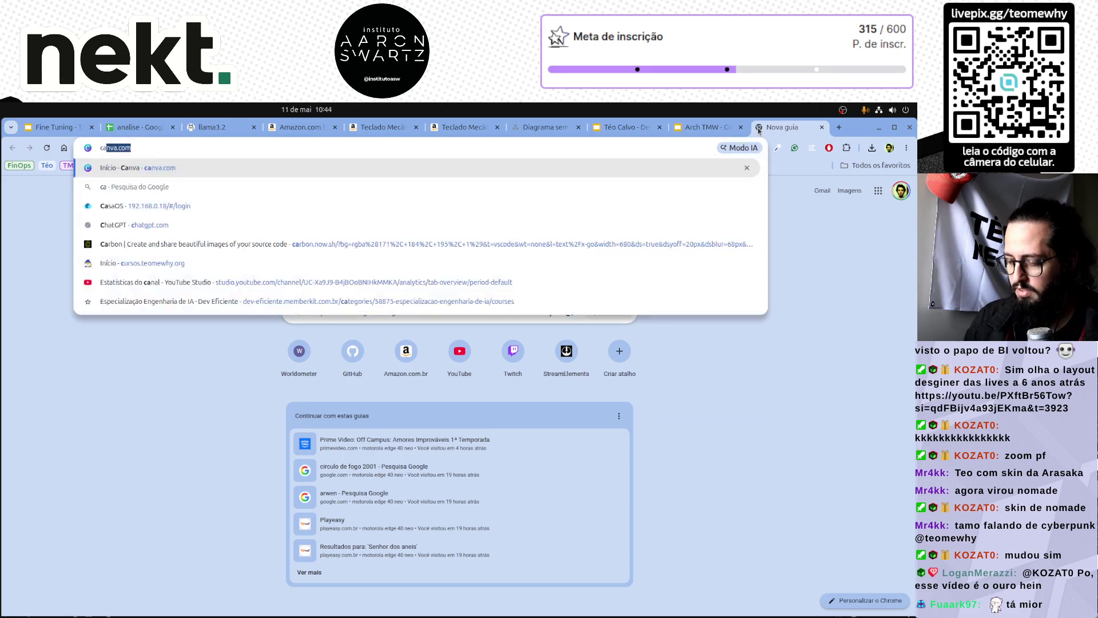
type("aipy")
key("Down")
key("Down")
key("Down")
key("Down")
key("Down")
key("Down")
key("Down")
key("Return")
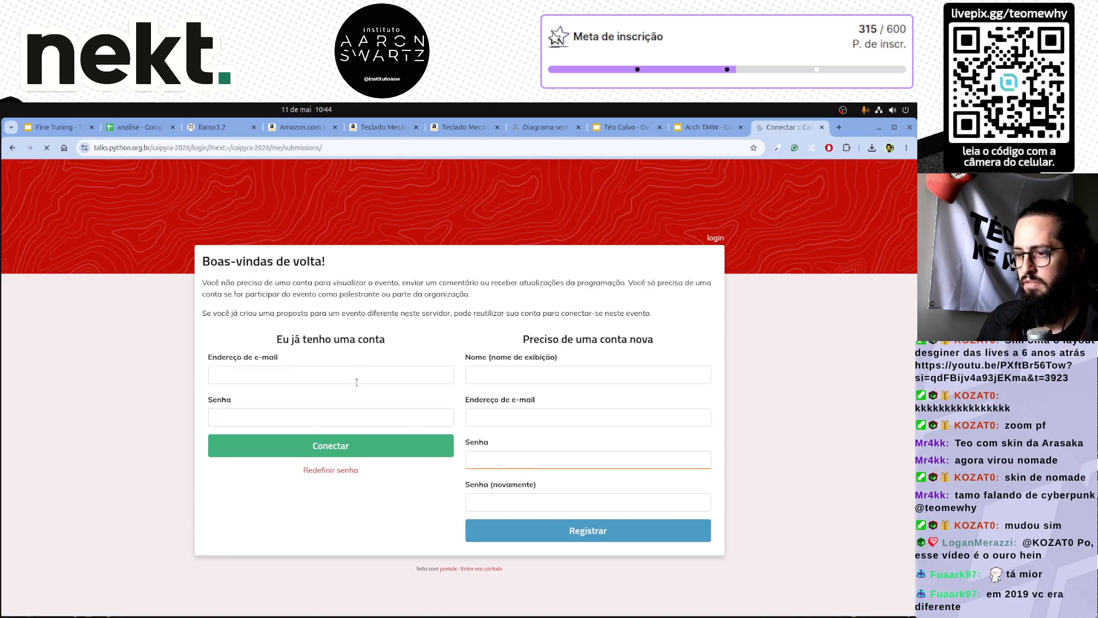
left_click(349, 455)
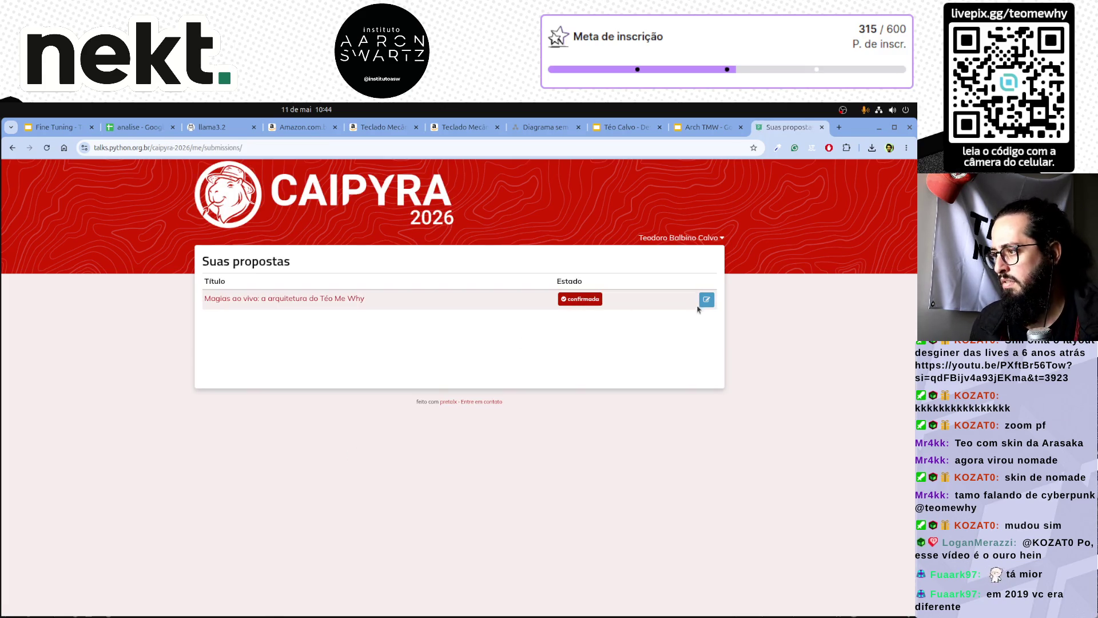
left_click(344, 302)
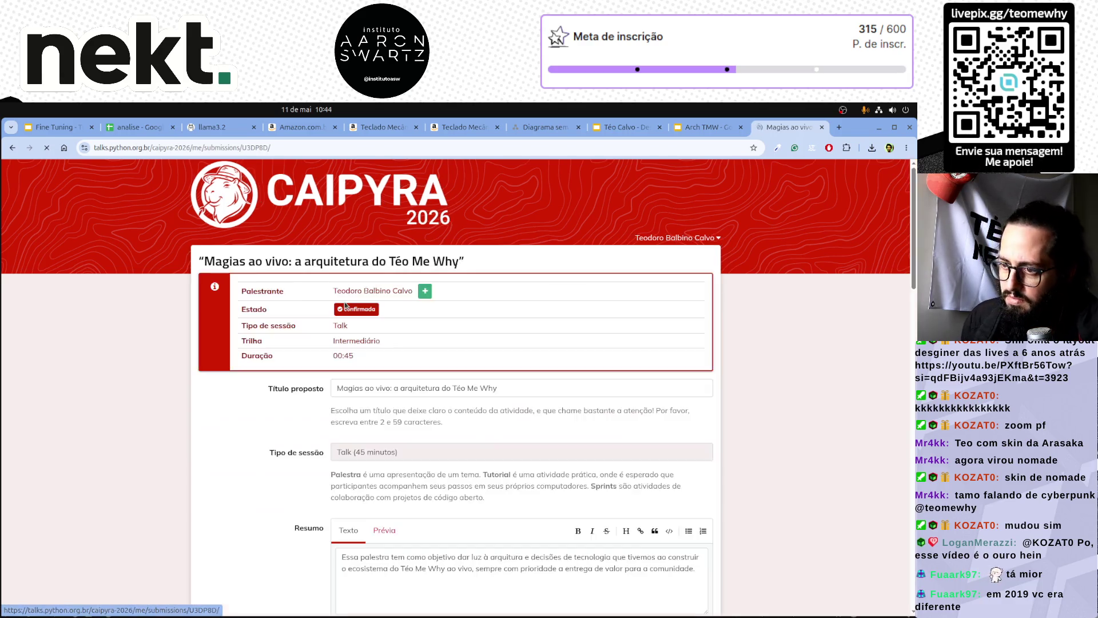
scroll(229, 456, "down", 1)
scroll(229, 457, "down", 2)
scroll(228, 457, "down", 2)
scroll(229, 457, "down", 1)
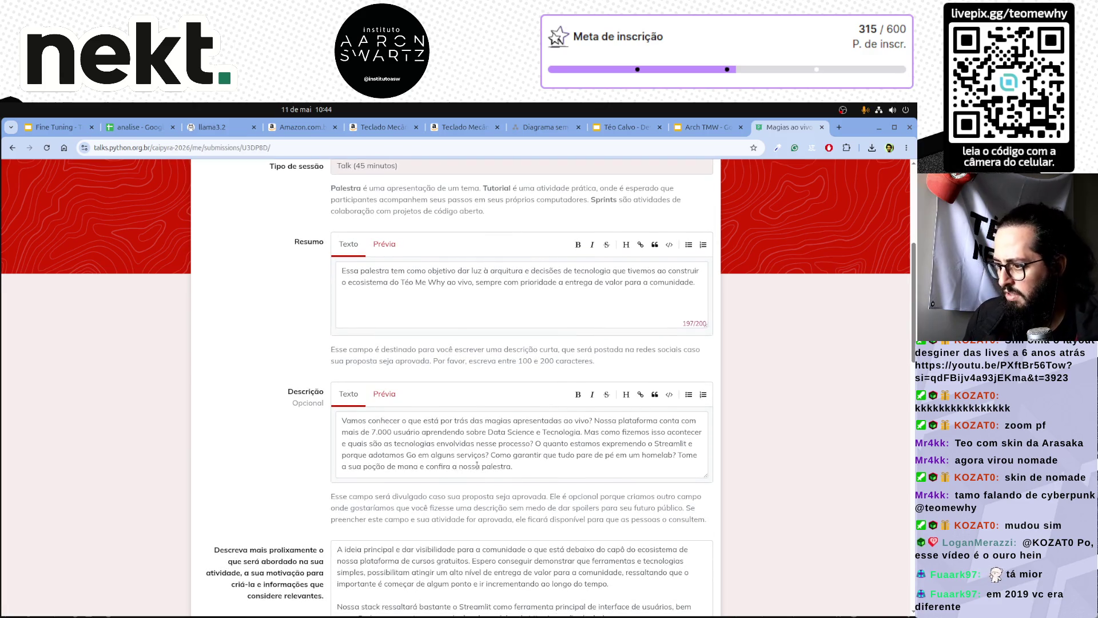
scroll(419, 468, "down", 4)
scroll(433, 447, "down", 1)
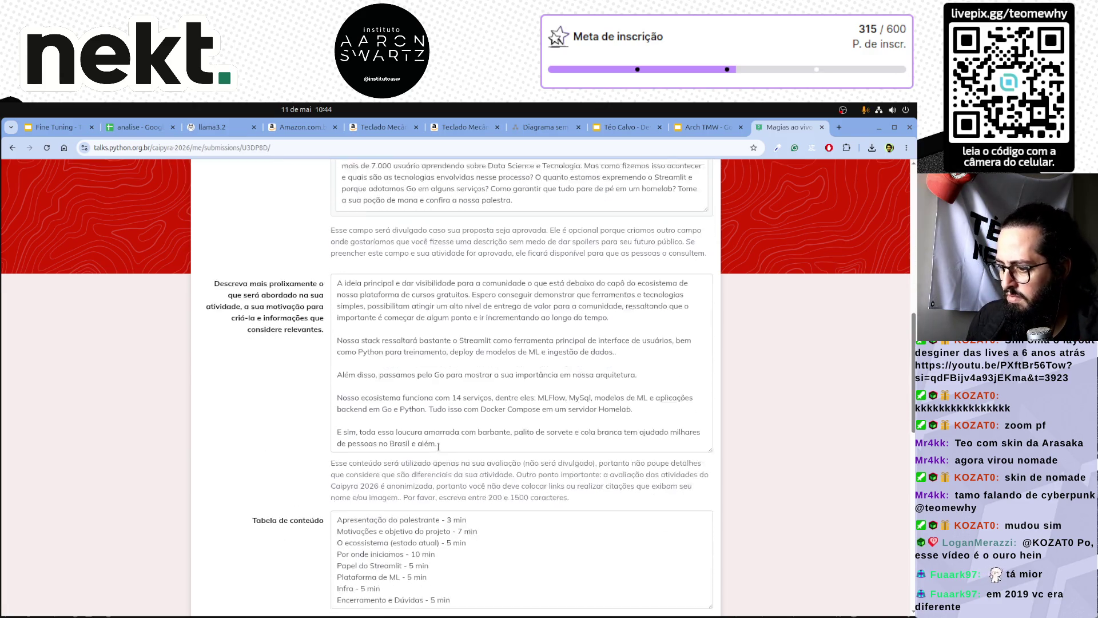
Highlight the O ecossistema and Por onde iniciamos agenda lines, then return to the Arch TMW deck.
left_click_drag(337, 522, 480, 522)
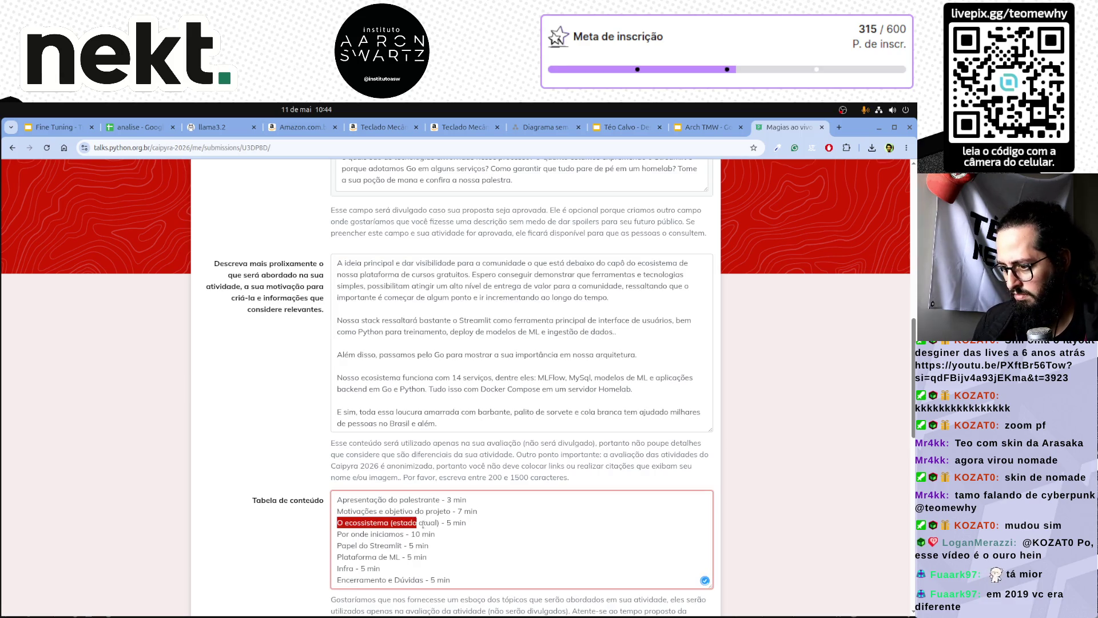
left_click_drag(346, 533, 443, 532)
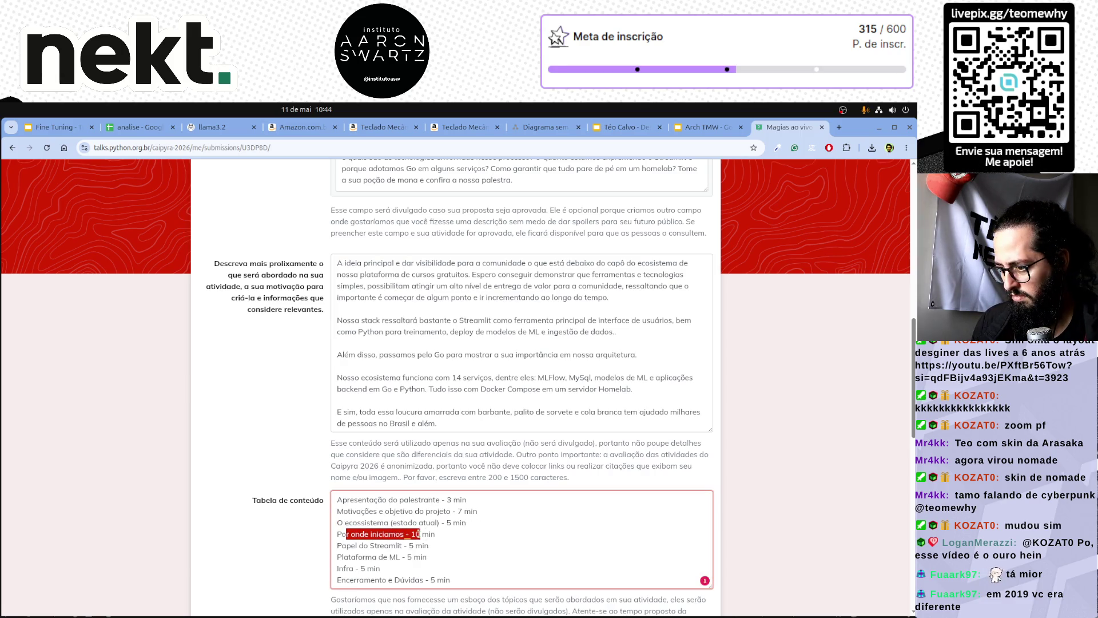
left_click(472, 535)
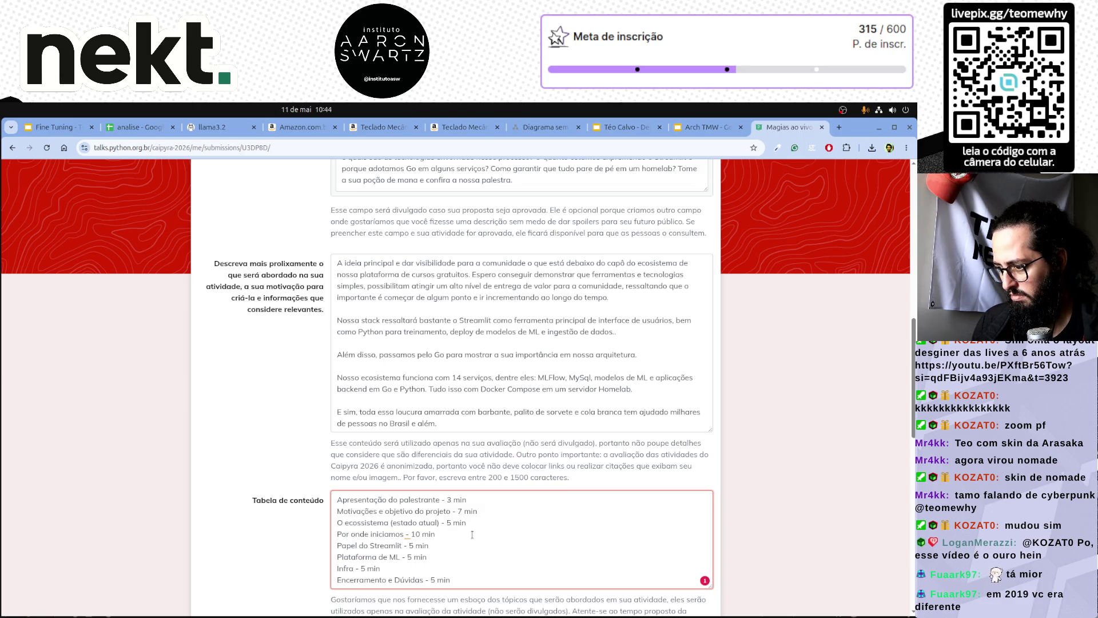
scroll(472, 535, "down", 1)
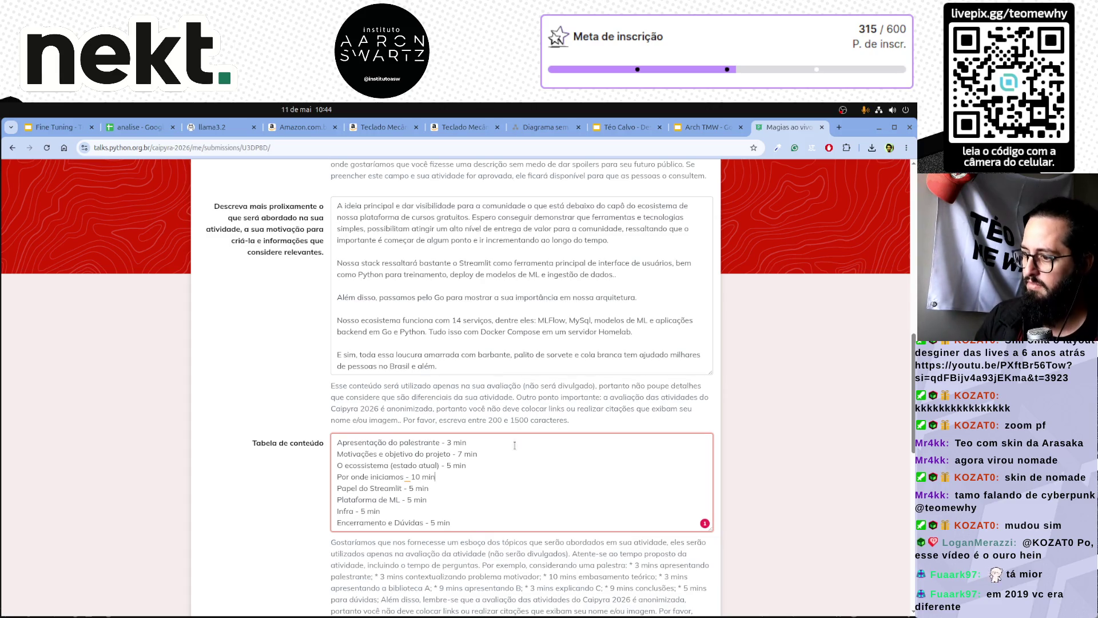
left_click(691, 131)
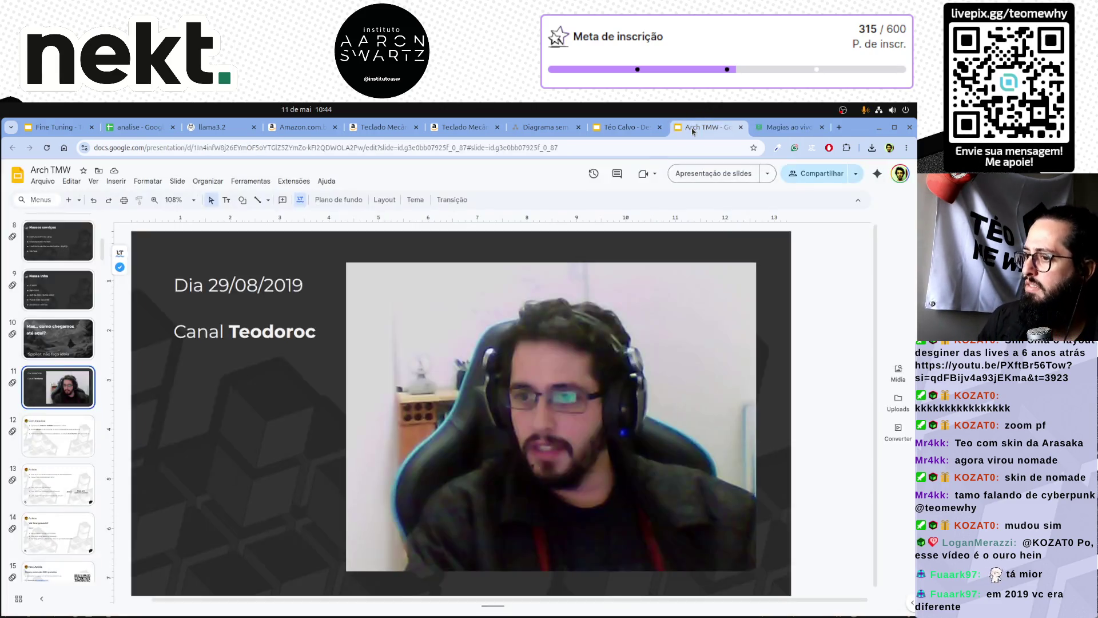
Go to slide 12 and retitle it 'Por que fazer isso?'.
left_click(85, 333)
left_click(70, 390)
left_click(71, 435)
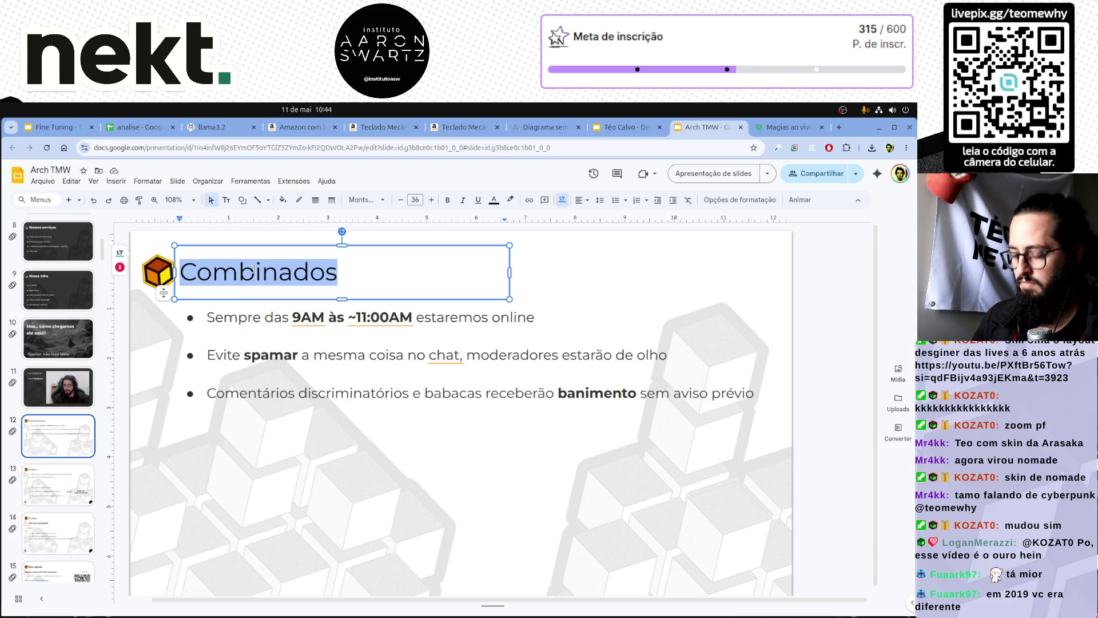
type("Poque fa")
key("BackSpace")
key("BackSpace")
key("BackSpace")
key("BackSpace")
key("BackSpace")
type("r que fazer isso?")
Replace the first bullet with 'Bot personalizado' and clear the second bullet's text.
triple_click(289, 313)
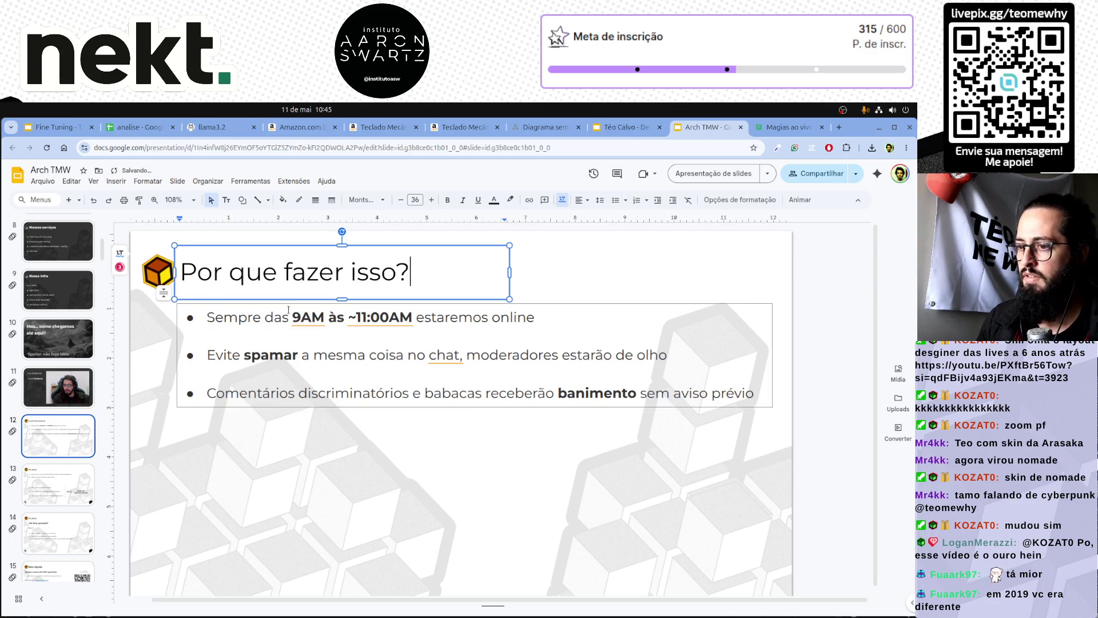
type("Bot personalizado")
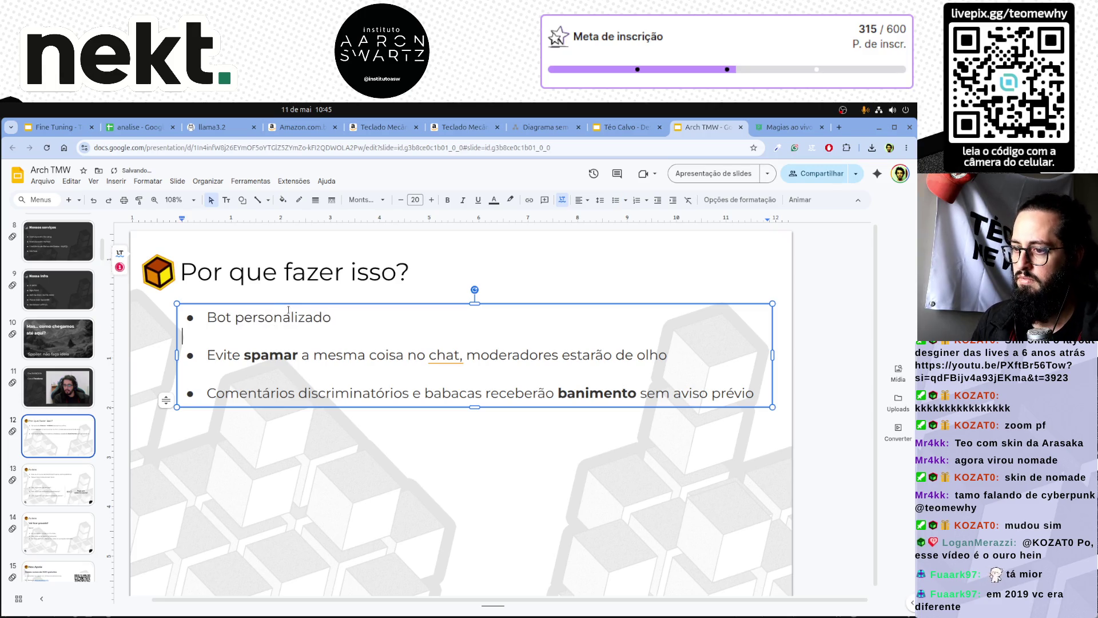
key("Down")
key("Home")
key("shift+End")
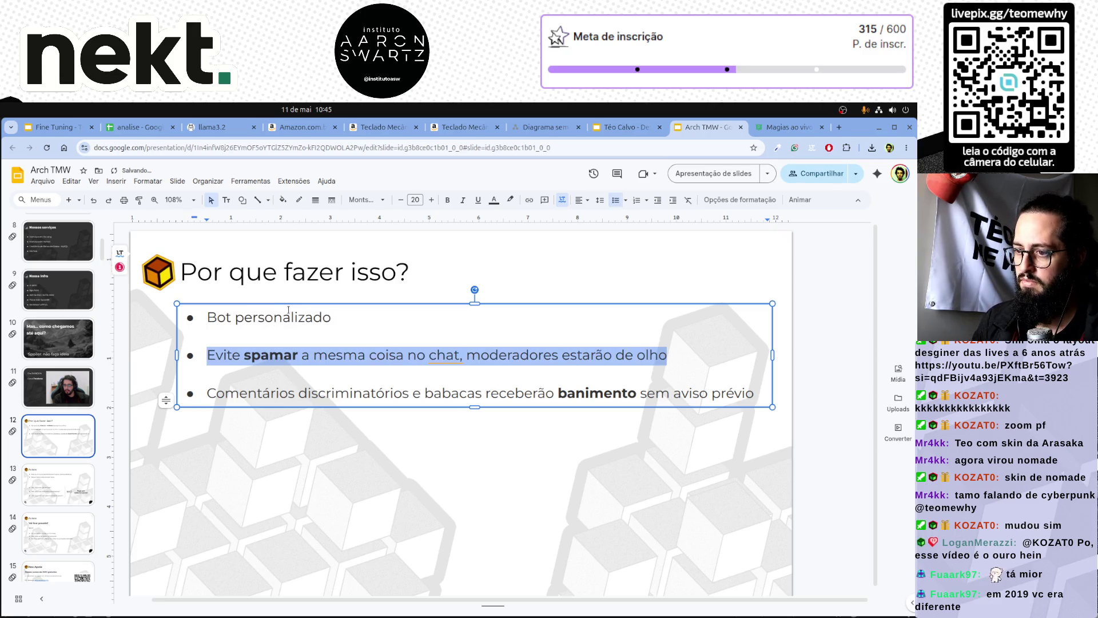
key("BackSpace")
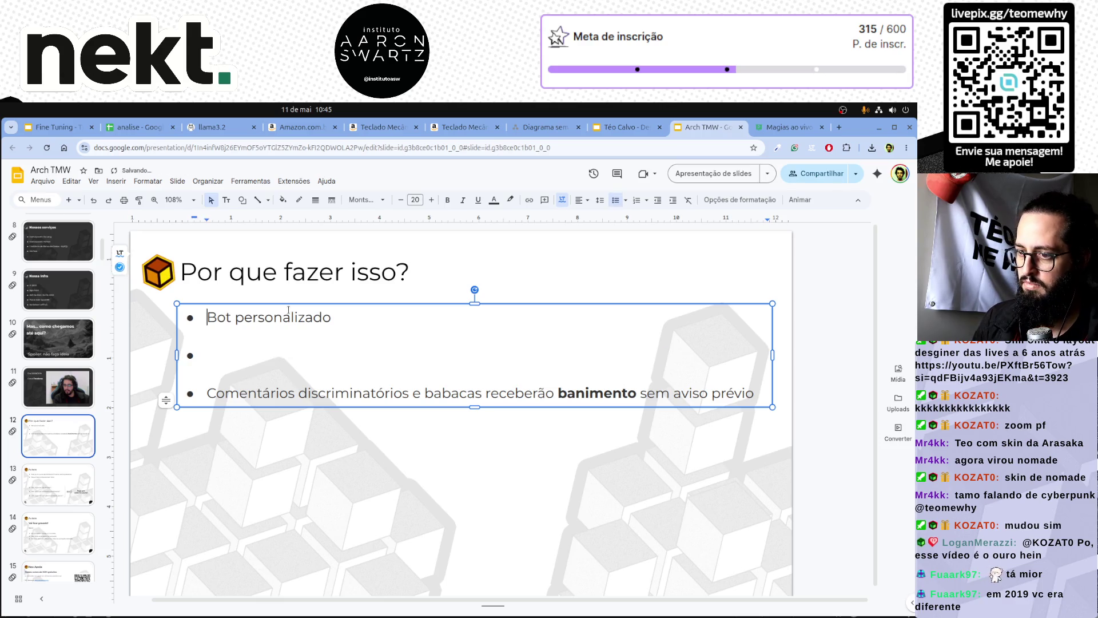
type("Avisos, min")
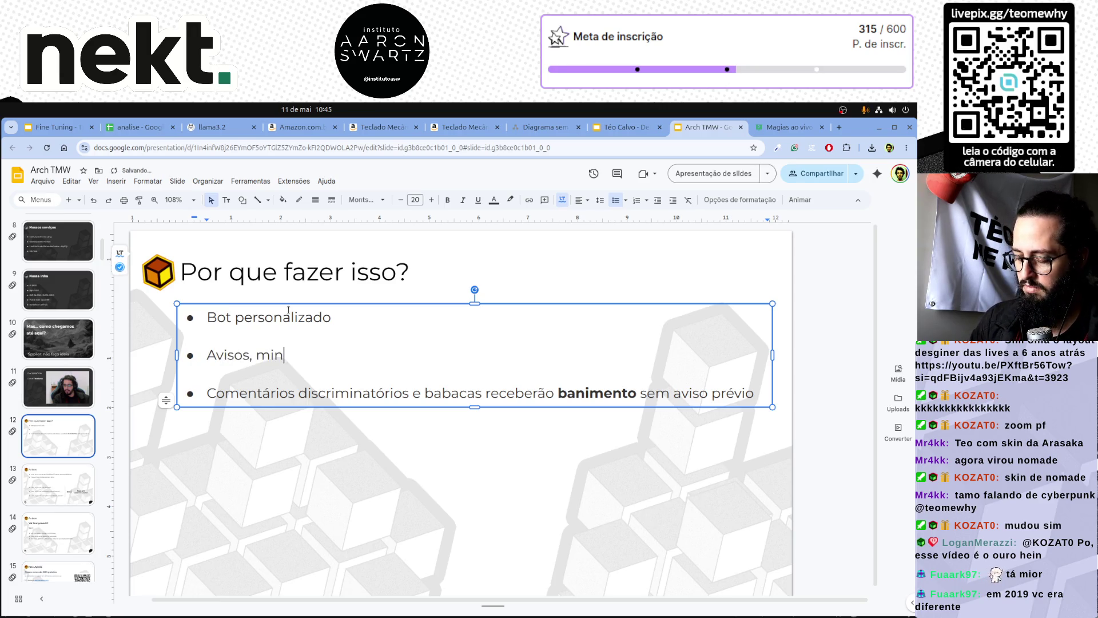
type("igames")
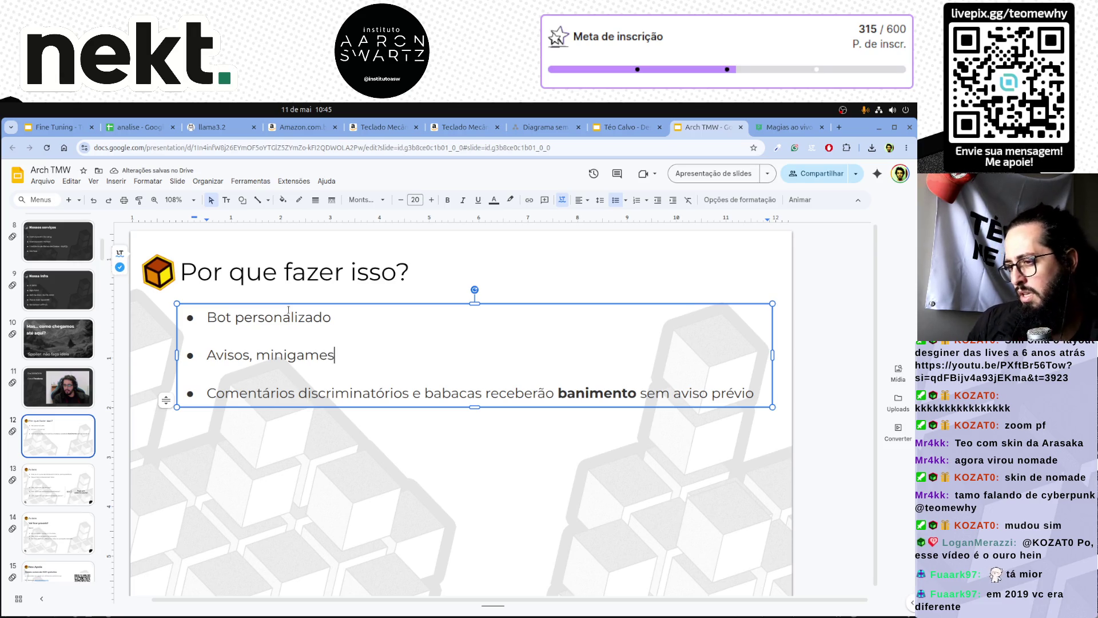
type(",")
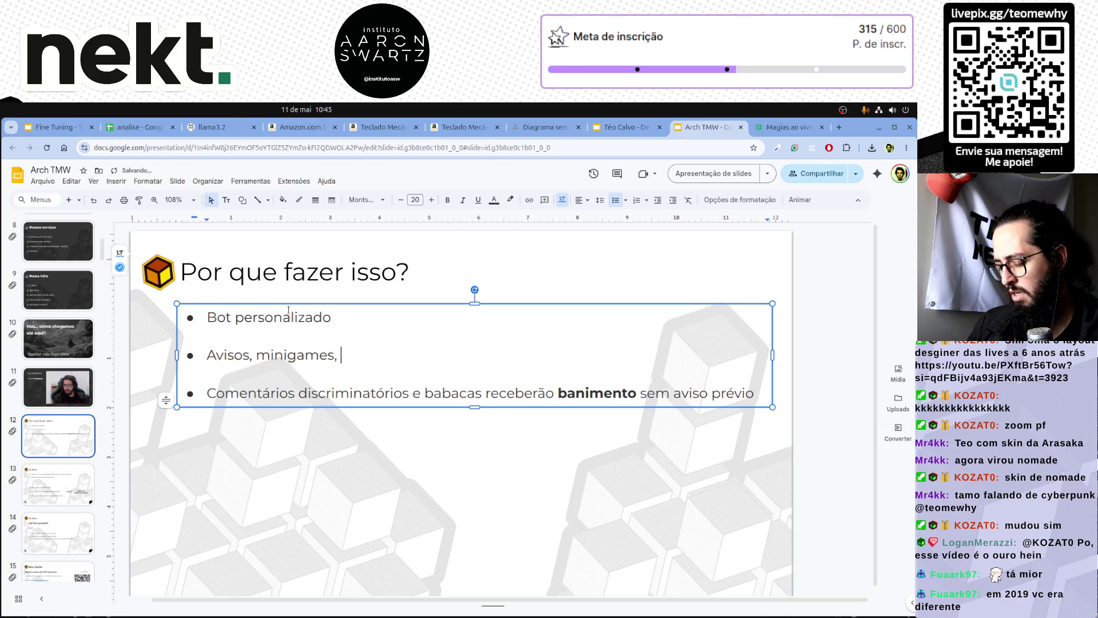
type("sistema de pontos, integr")
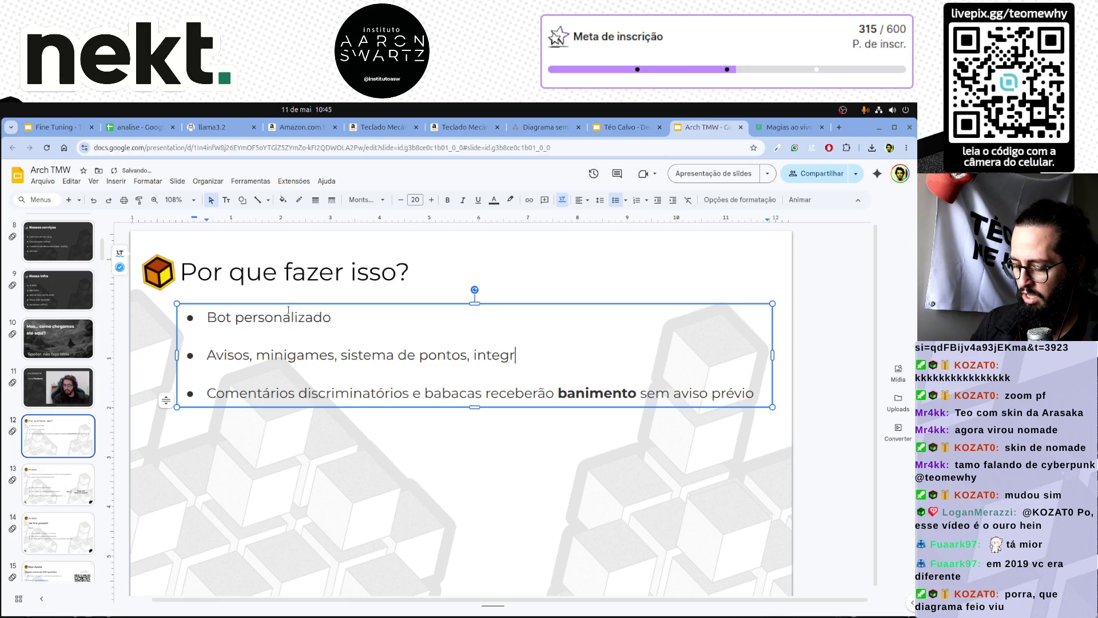
type("aç~ão com ")
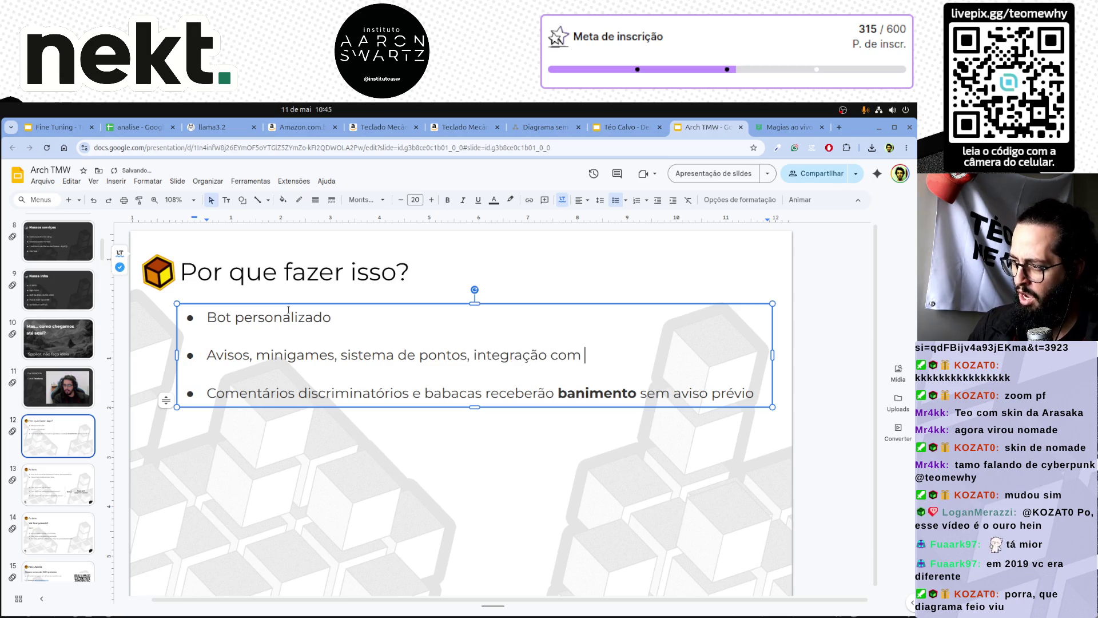
type("streamelements")
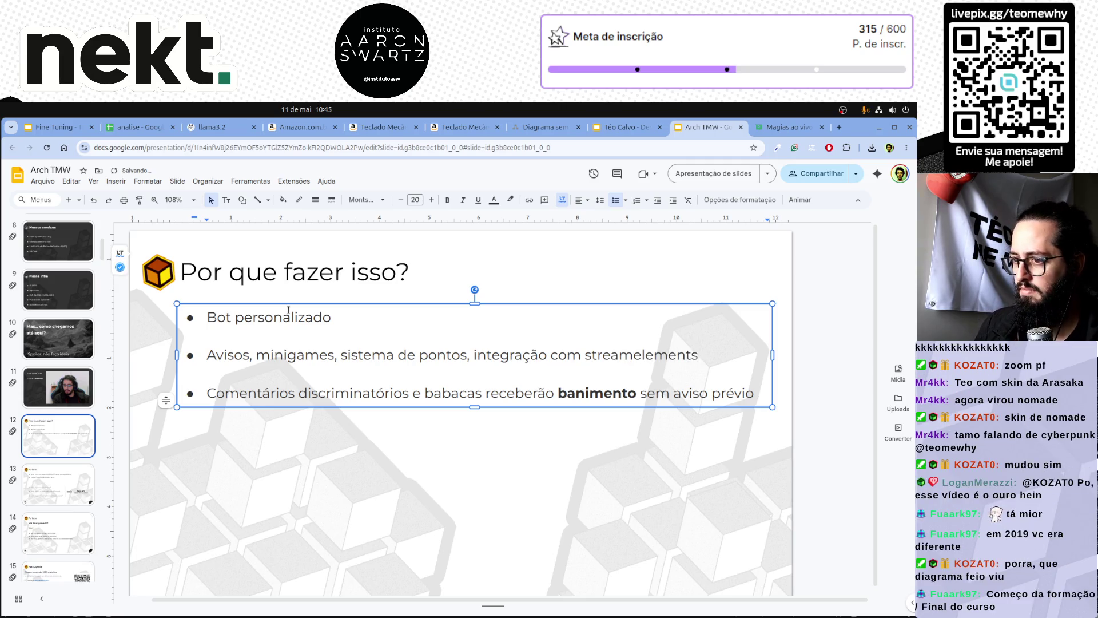
Replace 'Avisos' with 'Comandos;' and split 'Minigames' onto its own capitalized bullet.
key("Home")
key("ctrl+Right")
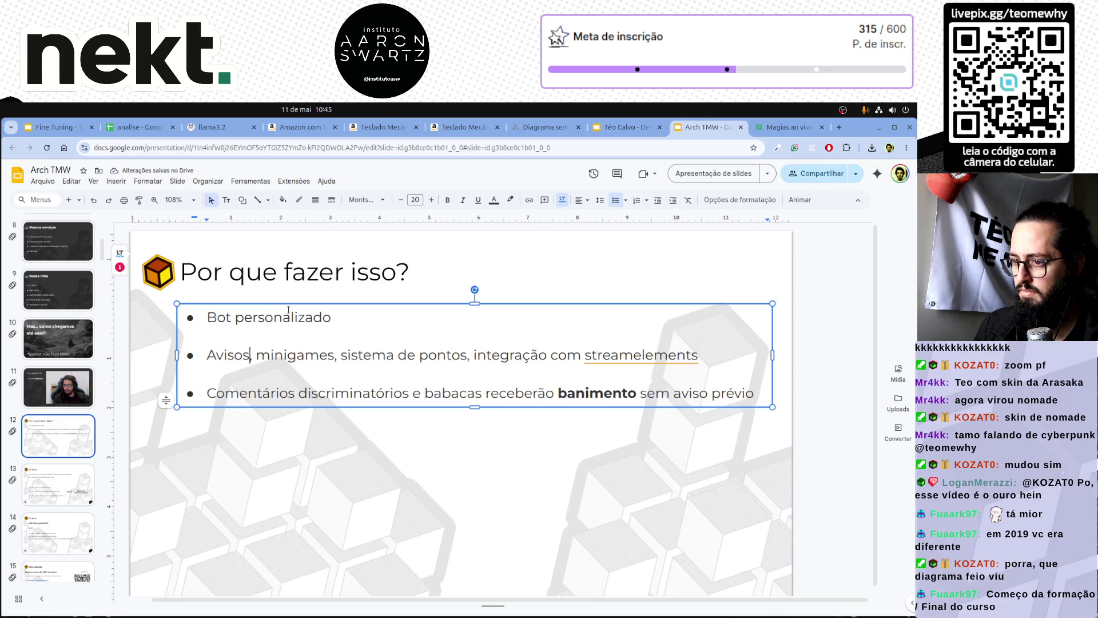
key("ctrl+shift+Left")
type("Comandos;")
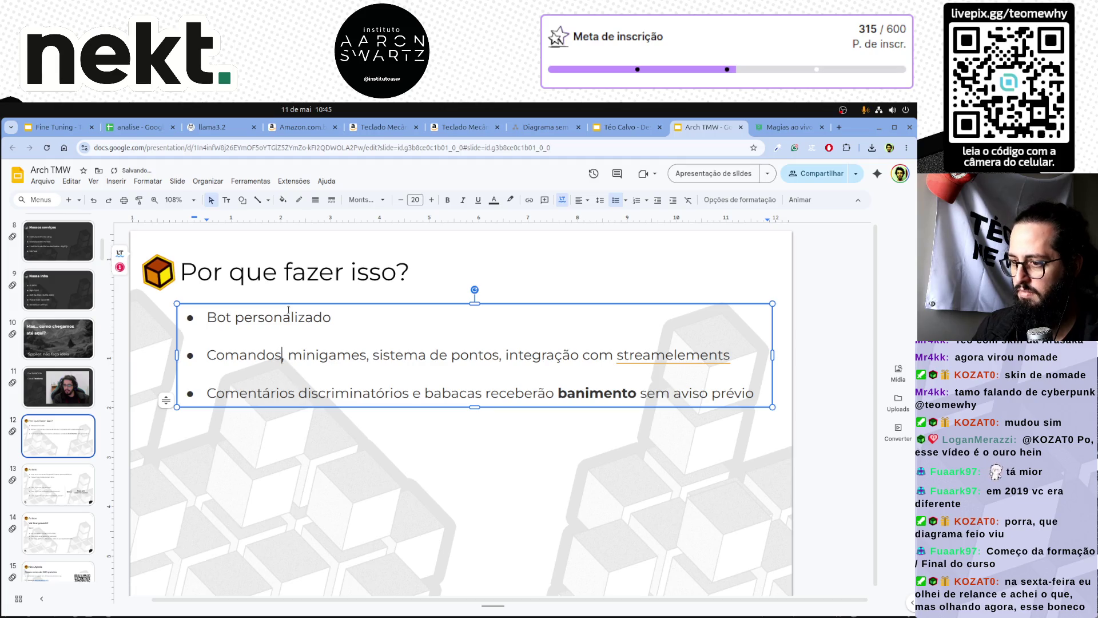
key("Delete")
type(",")
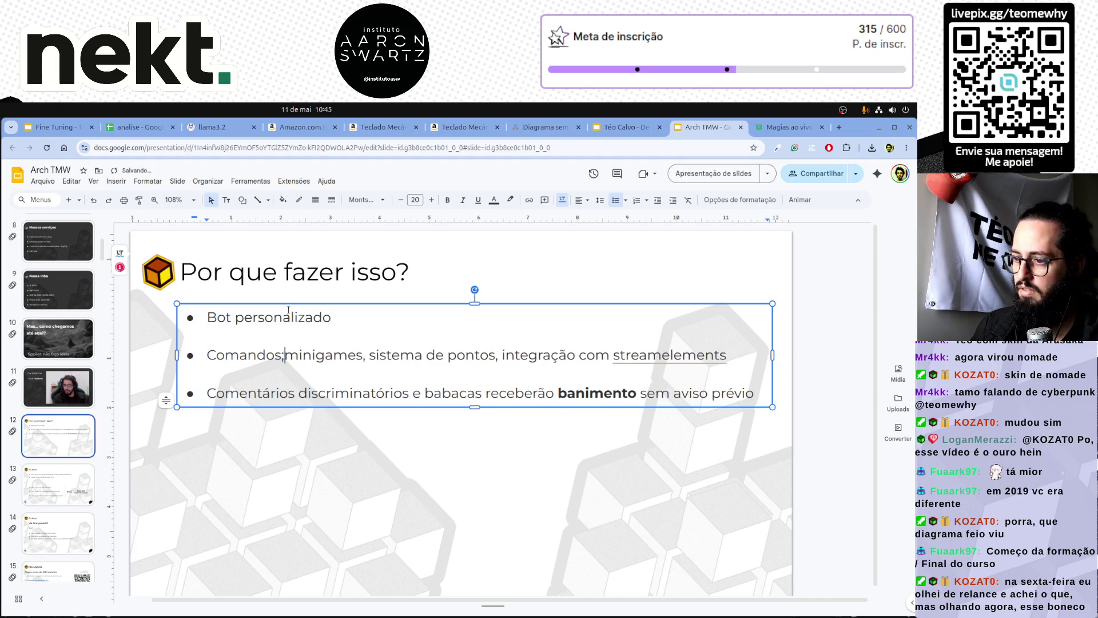
key("Return")
key("Delete")
type("M")
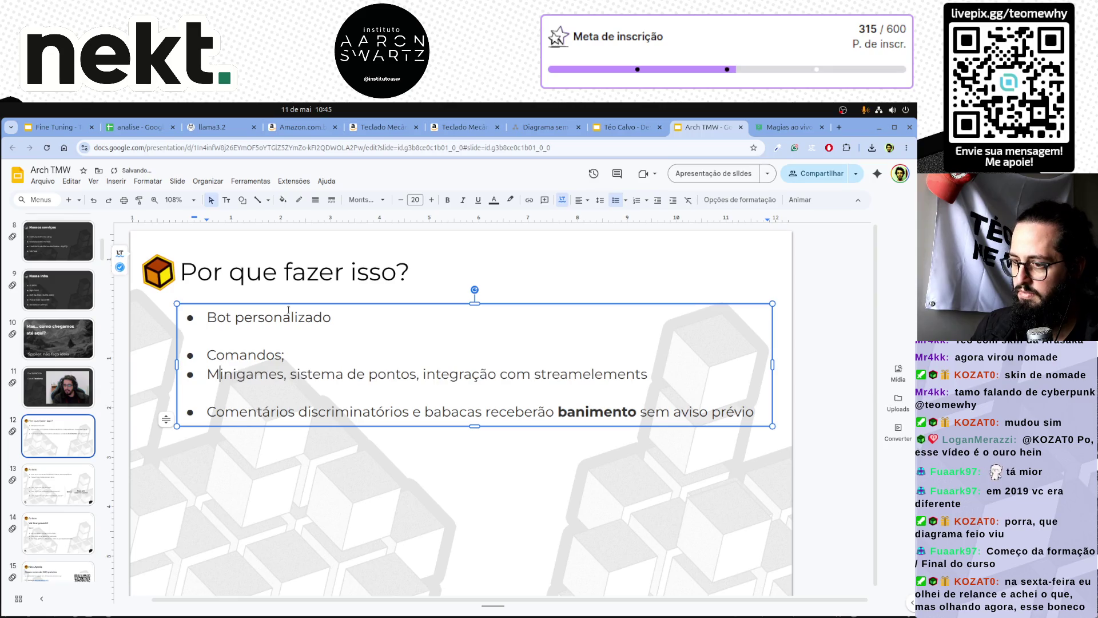
key("BackSpace")
key("Delete")
Split 'Sistema de pontos' and 'Integração com streamelements' onto their own capitalized bullets.
key("Return")
key("Delete")
type("S")
key("ctrl+Right")
key("BackSpace")
key("BackSpace")
key("Return")
key("Delete")
type("I")
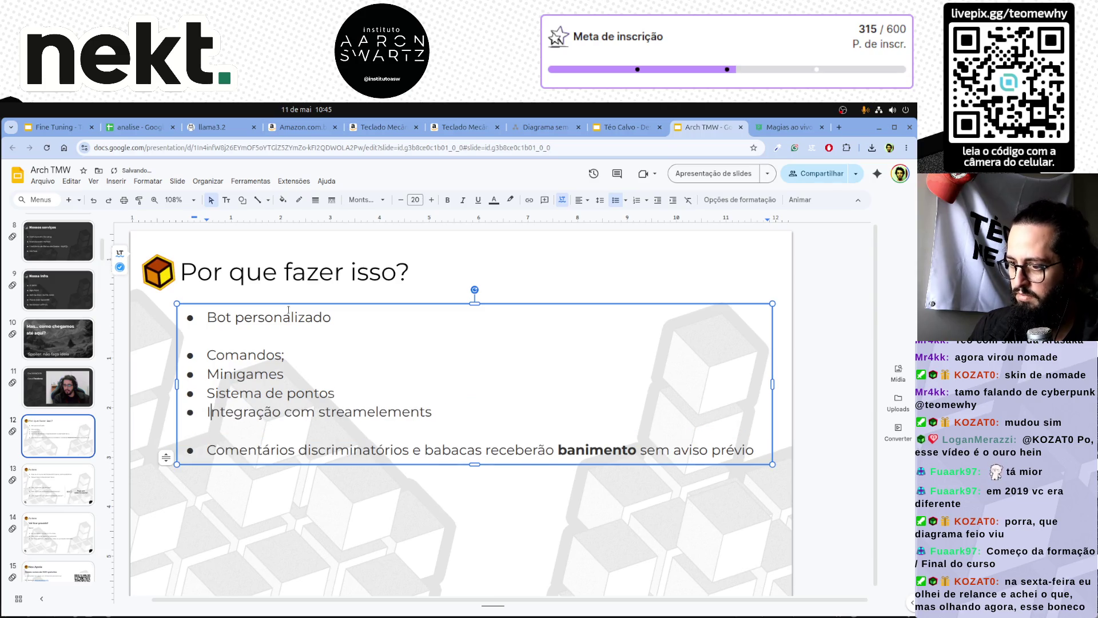
Insert empty spacer lines between the items and move 'Sistema de pontos' below 'Integração'.
key("Return")
key("Up")
key("Up")
key("Return")
key("Up")
key("Up")
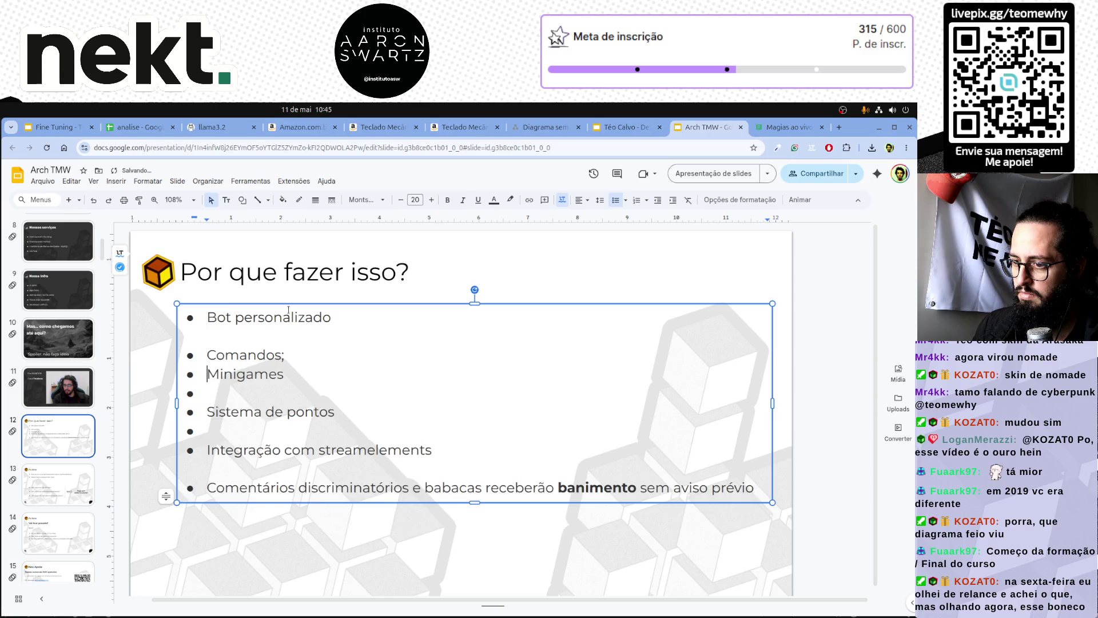
key("Return")
key("Down")
key("Down")
key("shift+End")
key("BackSpace")
key("Down")
key("Down")
key("ctrl+z")
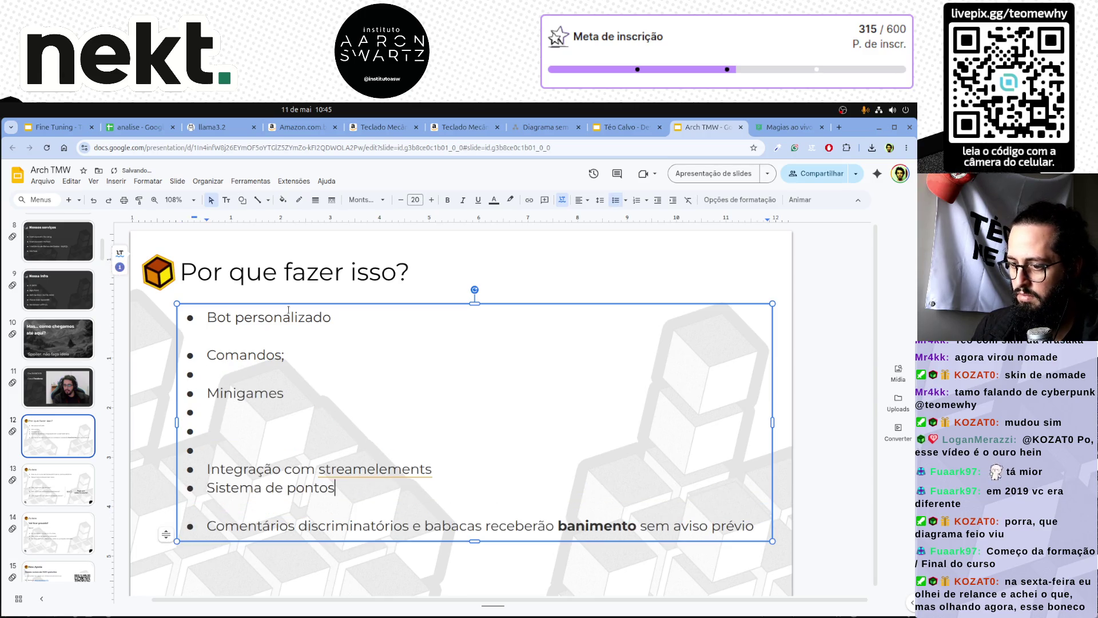
key("Return")
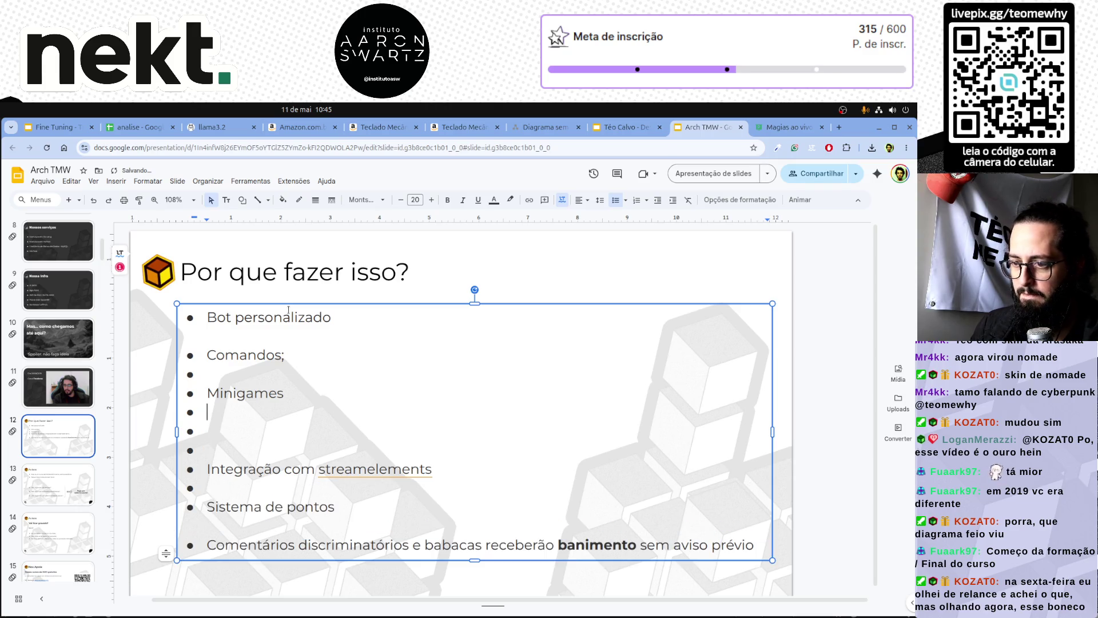
key("Delete")
key("Delete")
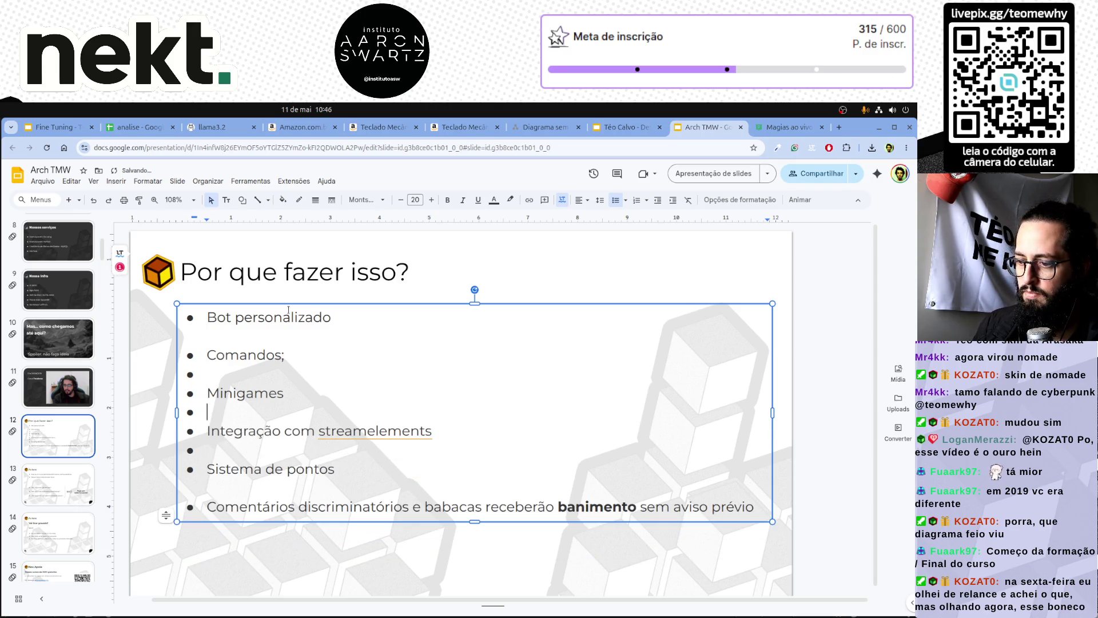
Delete the banning-comments bullet and the empty lines left below 'Sistema de pontos'.
key("ctrl+End")
key("shift+Home")
key("BackSpace")
key("BackSpace")
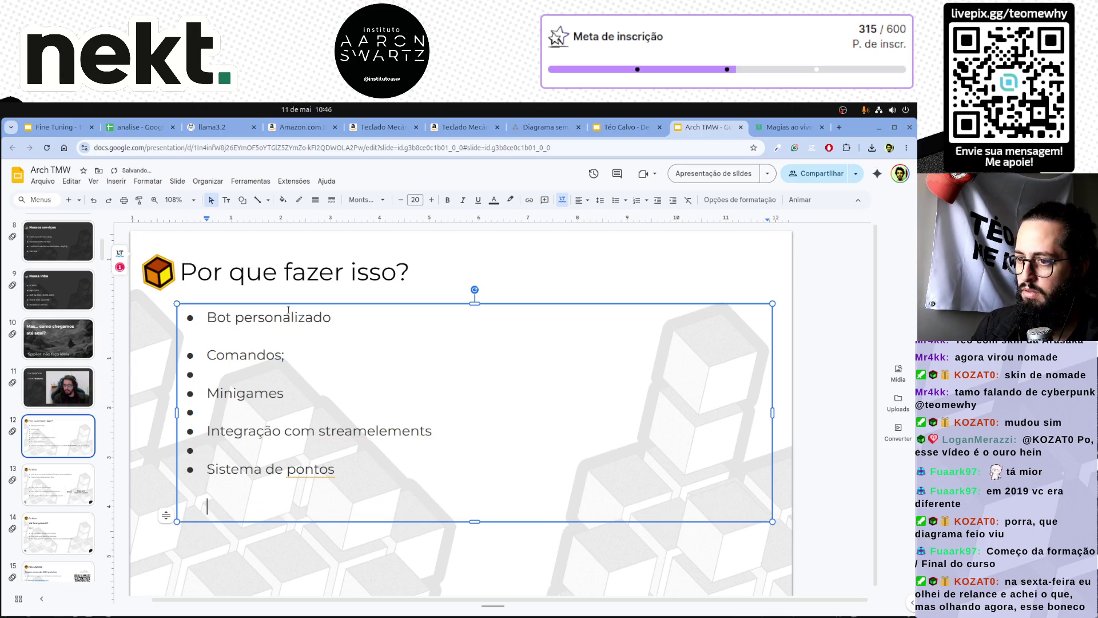
key("BackSpace")
key("BackSpace")
Strip the bullet markers from the blank spacer lines, leaving five bulleted items.
key("ctrl+a")
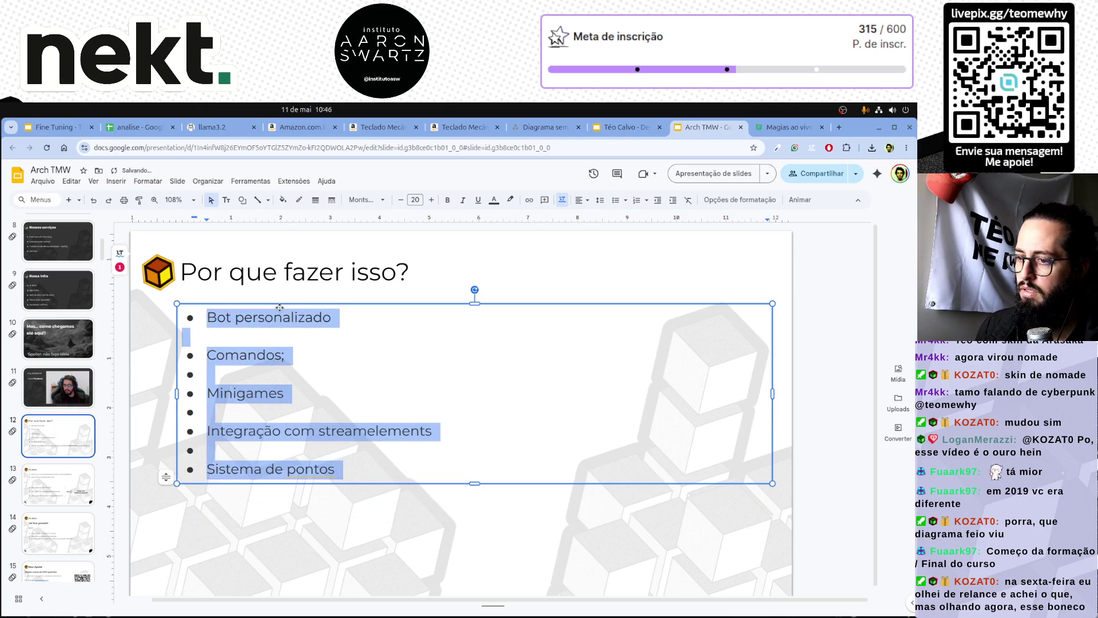
left_click(615, 199)
left_click(614, 199)
left_click(289, 338)
key("BackSpace")
key("Down")
key("Down")
key("BackSpace")
key("Down")
key("Down")
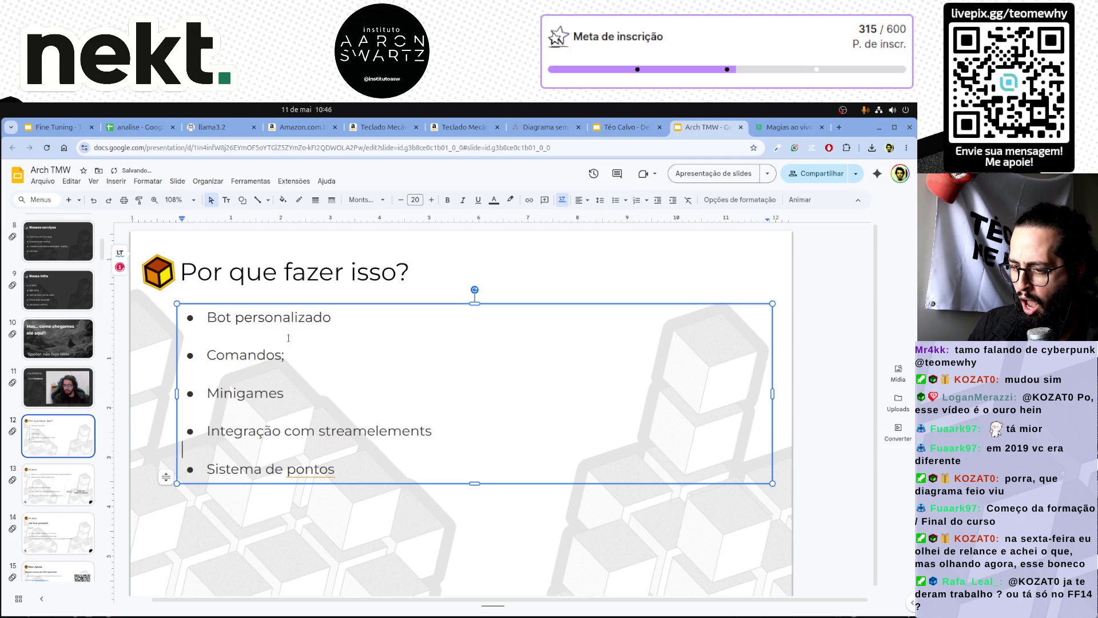
key("Up")
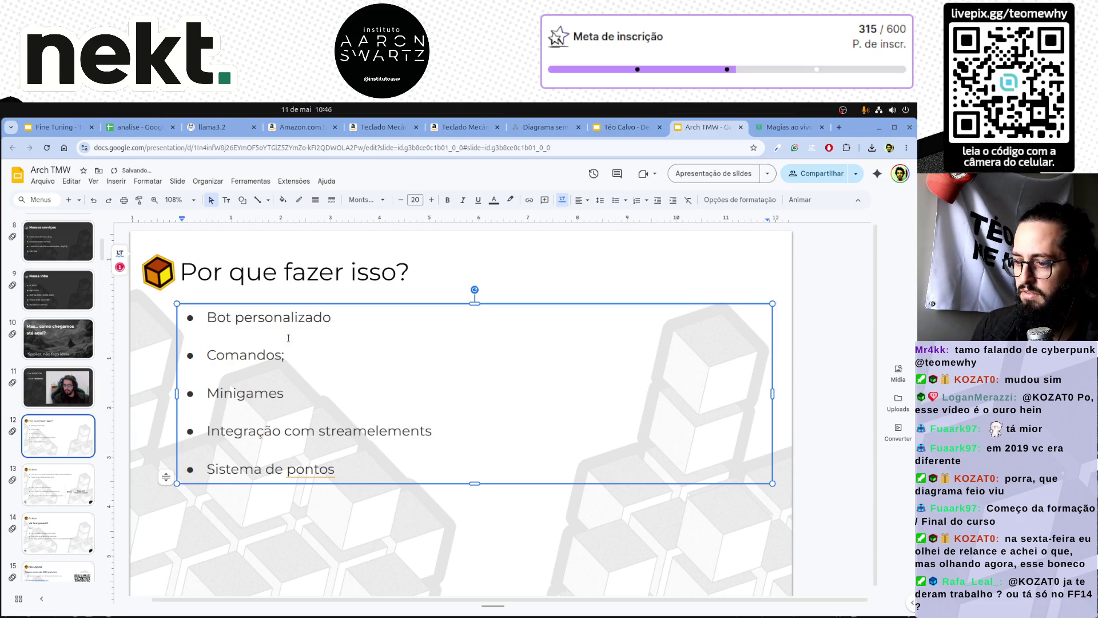
left_click(270, 544)
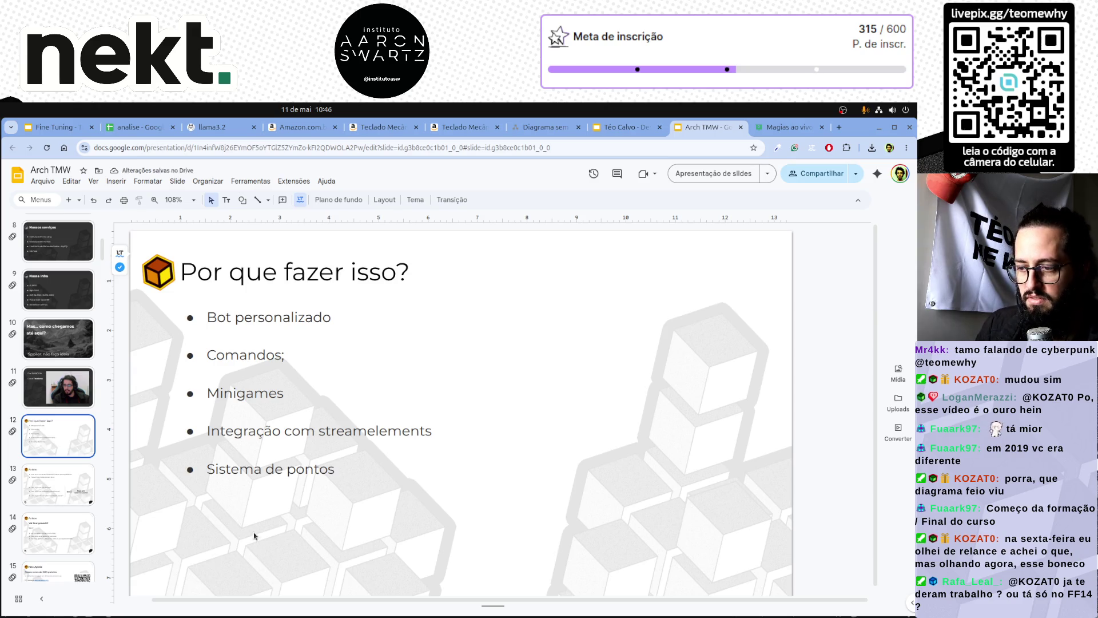
Nudge the bullet list box slightly lower and bold the 'Sistema de pontos' item.
left_click(299, 486)
left_click_drag(299, 485, 300, 511)
left_click(309, 543)
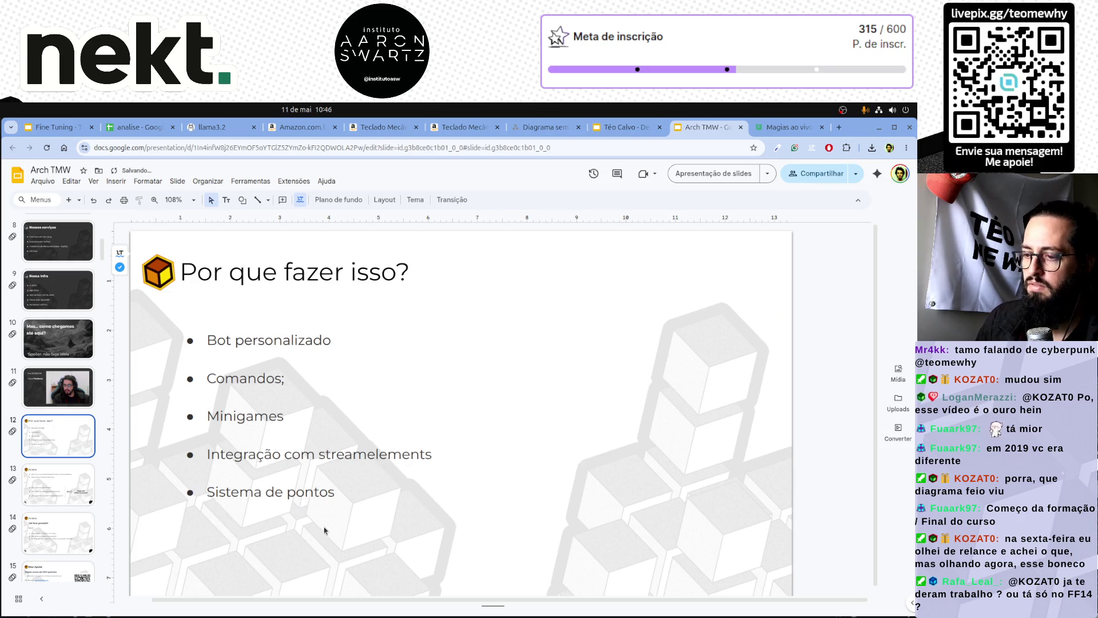
left_click(333, 491)
triple_click(288, 492)
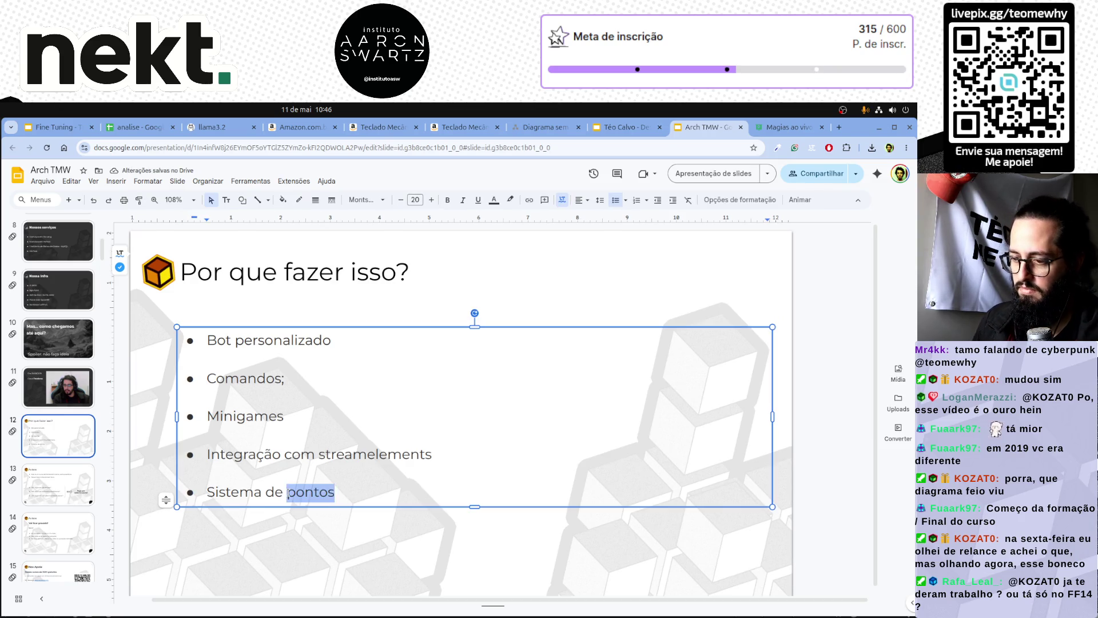
key("ctrl+b")
left_click(296, 554)
Bump all of slide 12's bullet text up one font size, then copy 'Sistema de pontos' for slide 13.
left_click(56, 392)
left_click(69, 440)
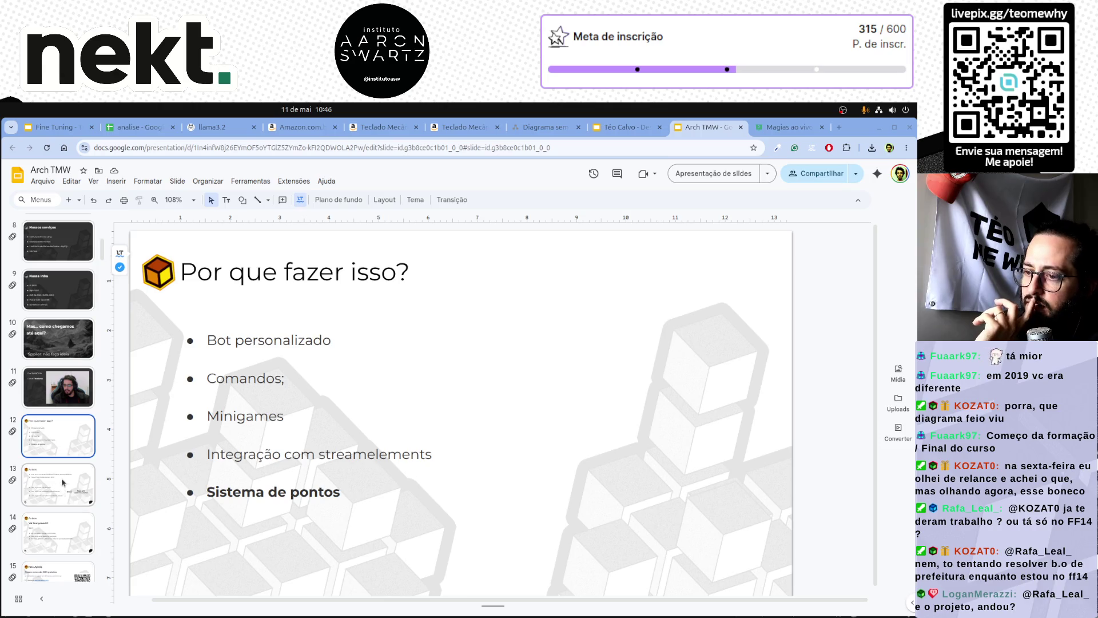
left_click_drag(347, 492, 428, 221)
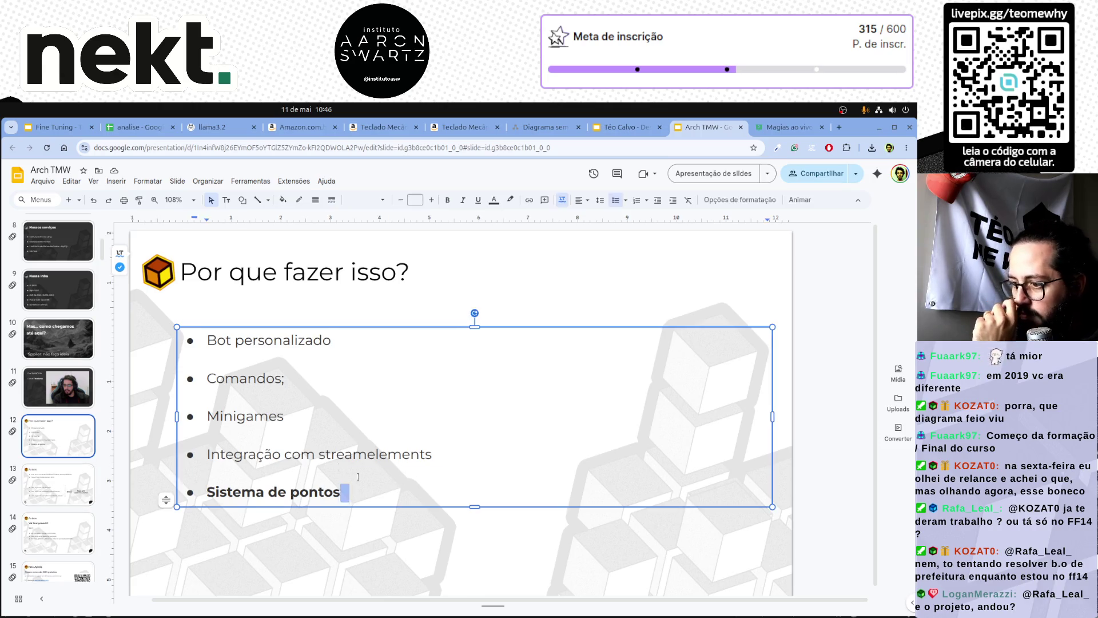
left_click(432, 200)
left_click(324, 565)
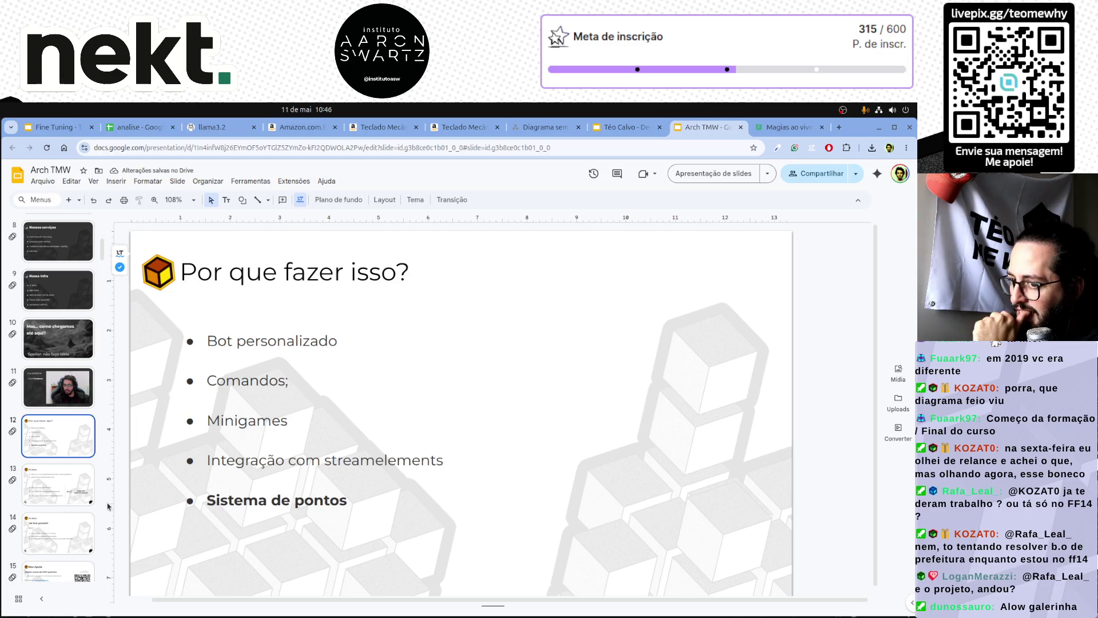
left_click_drag(207, 501, 352, 500)
key("ctrl+c")
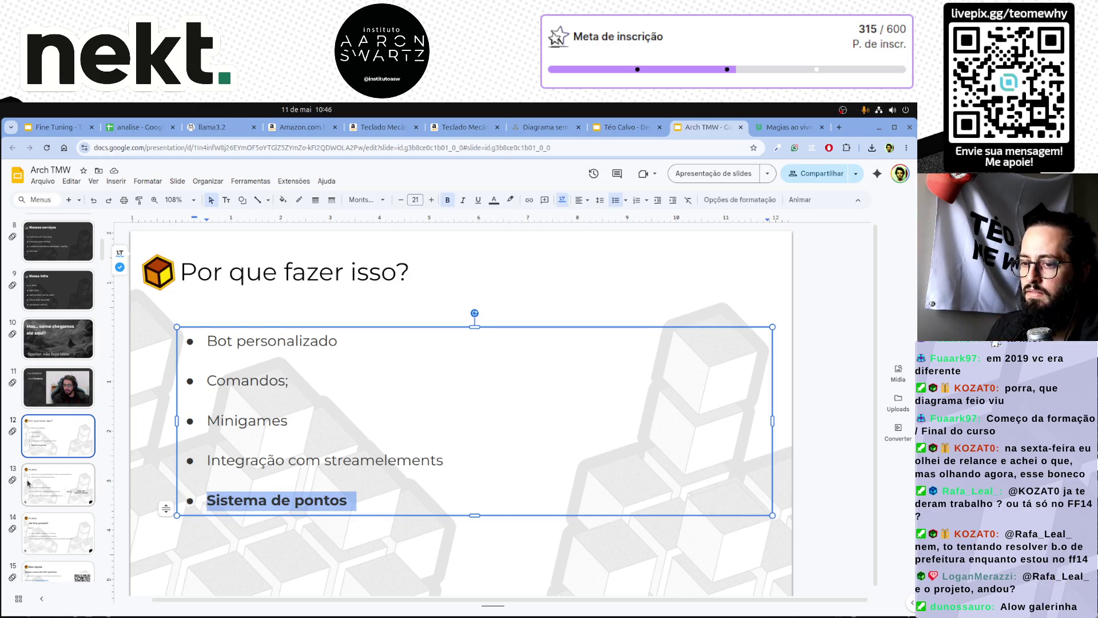
left_click(28, 483)
double_click(250, 275)
Undo a misfired paste and retitle slide 13 from 'Avisos' to 'Sistema de pontos'.
key("ctrl+v")
key("ctrl+z")
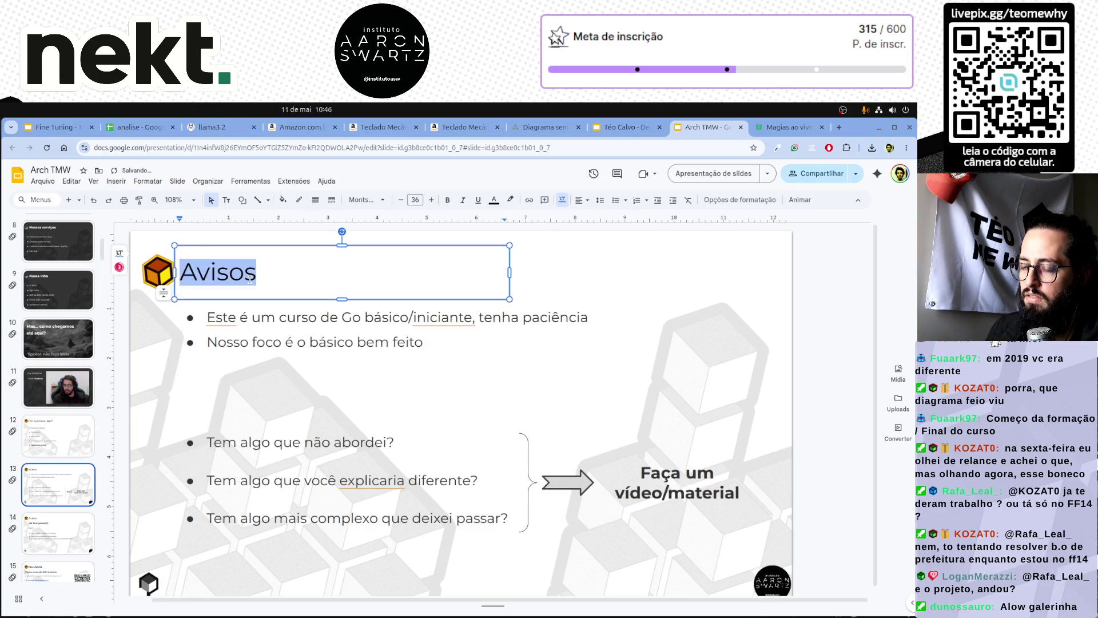
key("ctrl+z")
left_click(82, 483)
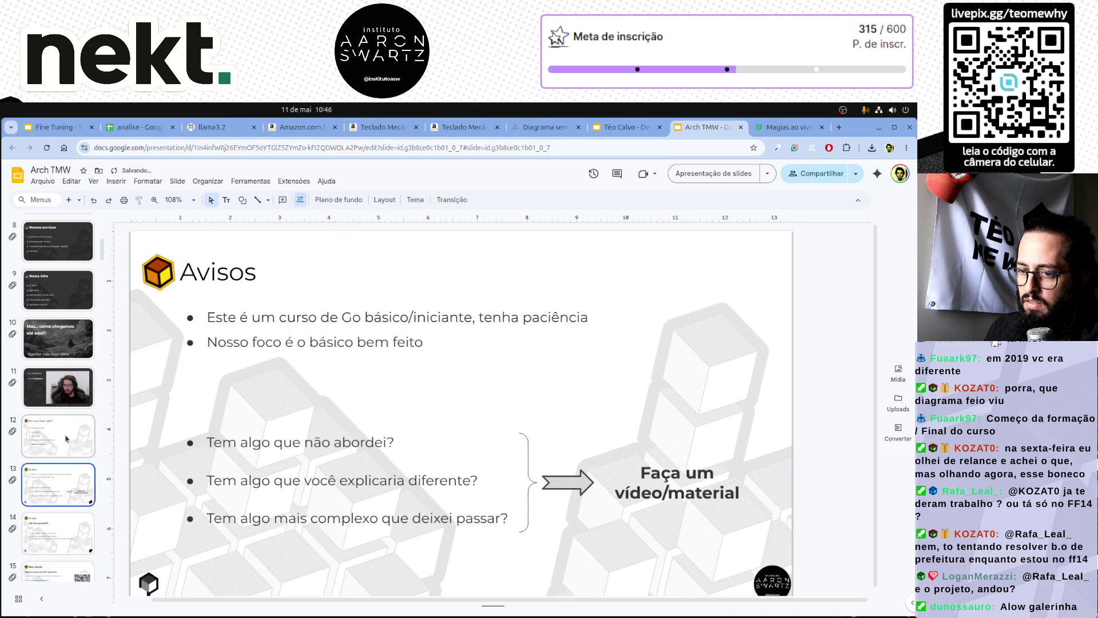
left_click(70, 440)
key("ctrl+z")
left_click(71, 496)
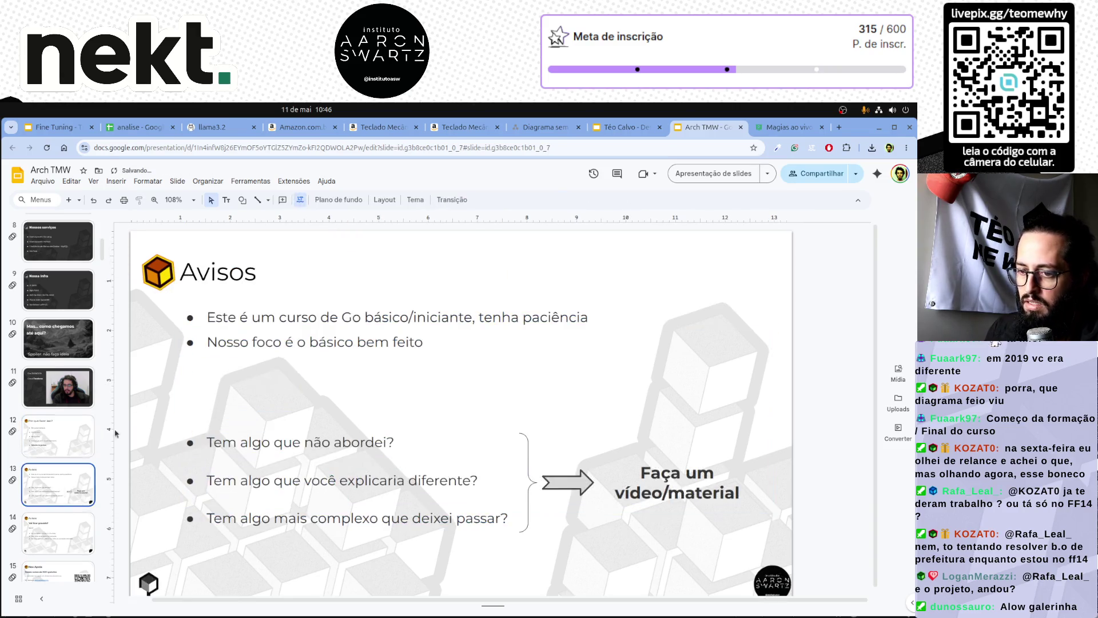
left_click(219, 275)
double_click(219, 275)
type("Sistema de pontos")
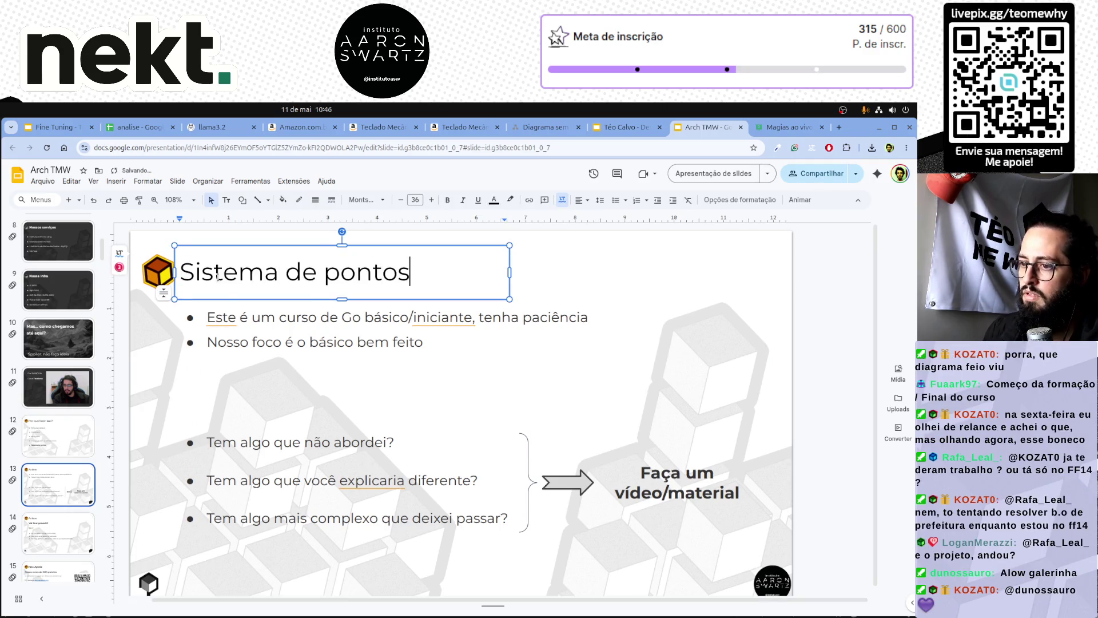
left_click(320, 318)
Delete slide 13's arrow, 'Faça um vídeo/material' callout and brace.
left_click(566, 482)
left_click(640, 505, "shift")
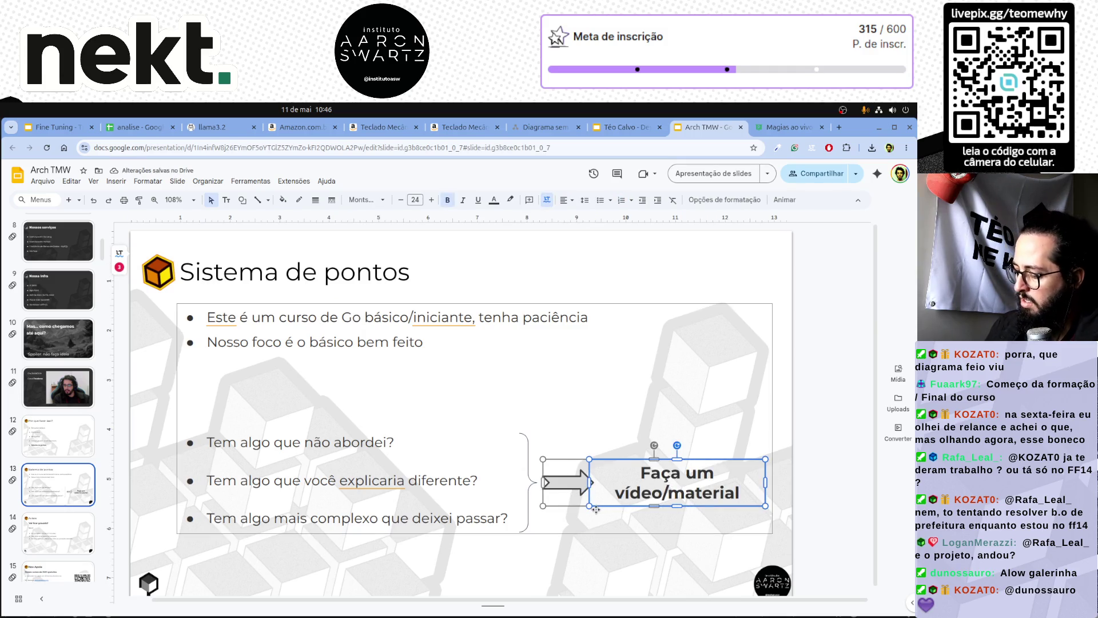
key("Delete")
left_click(542, 479)
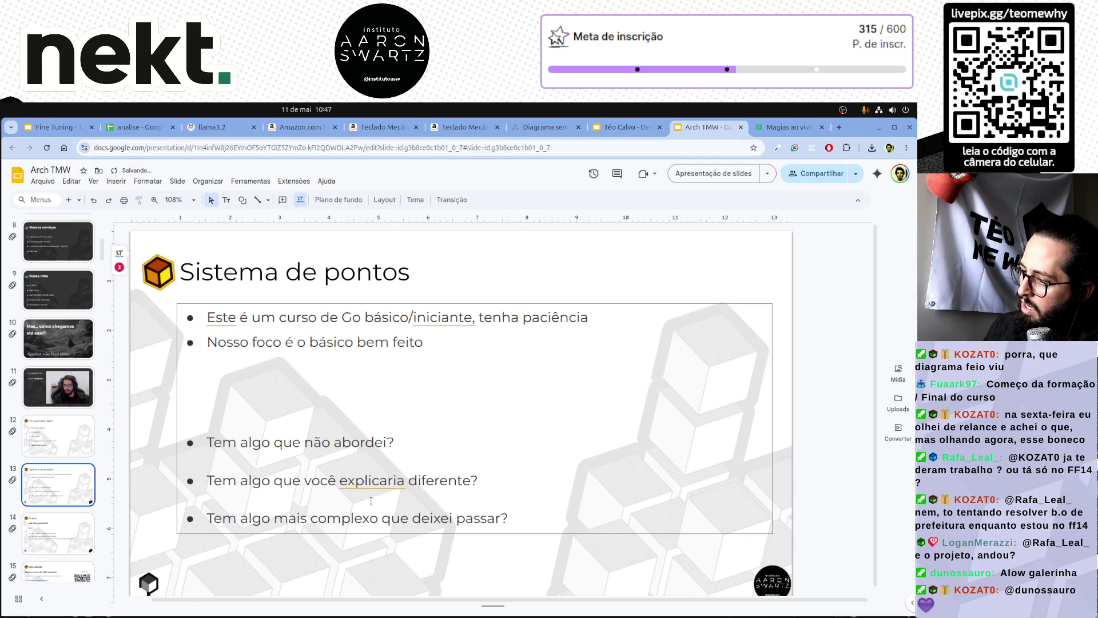
Rewrite the first two bullets as 'Comportamento de quem frequenta a live' and 'Geração de dados reais'.
left_click(216, 316)
triple_click(215, 316)
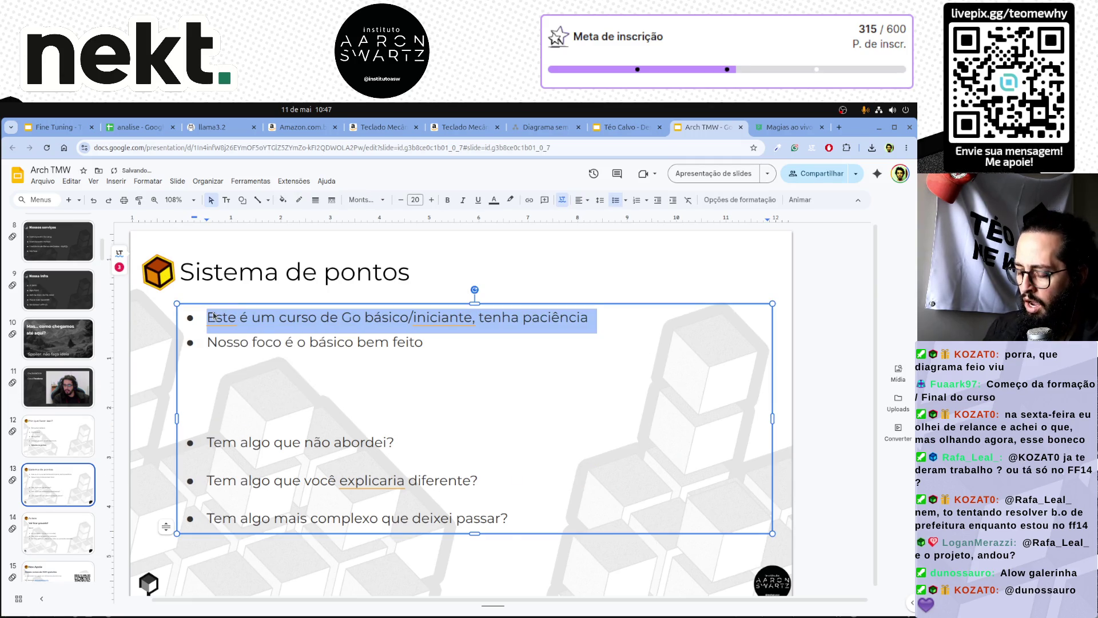
type("Conhecer o n")
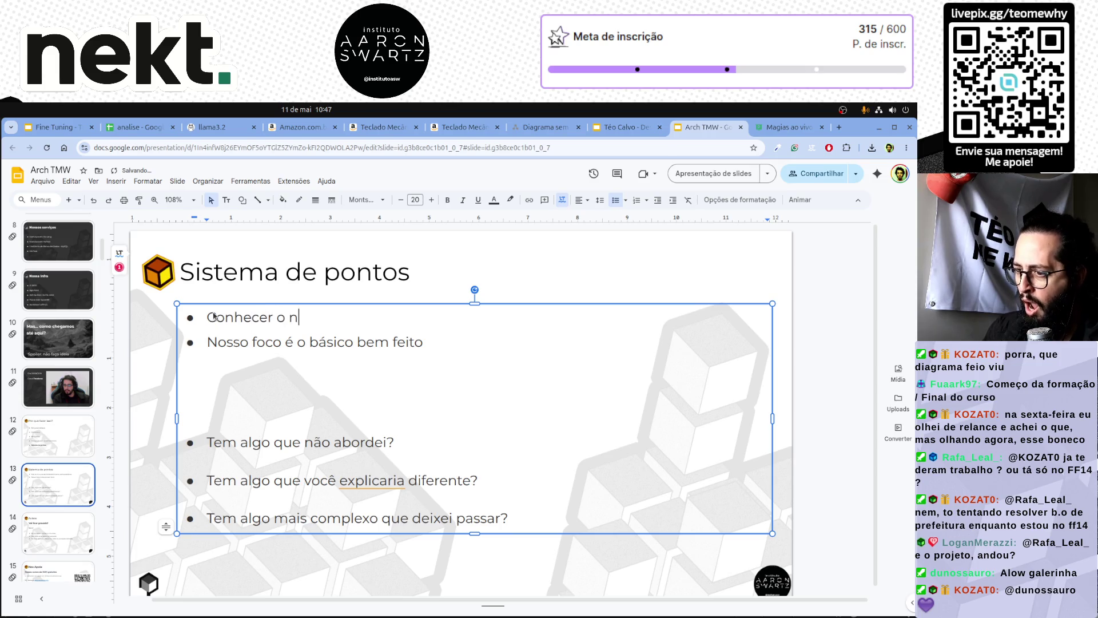
key("BackSpace")
key("BackSpace")
key("BackSpace")
type("quem frequenta")
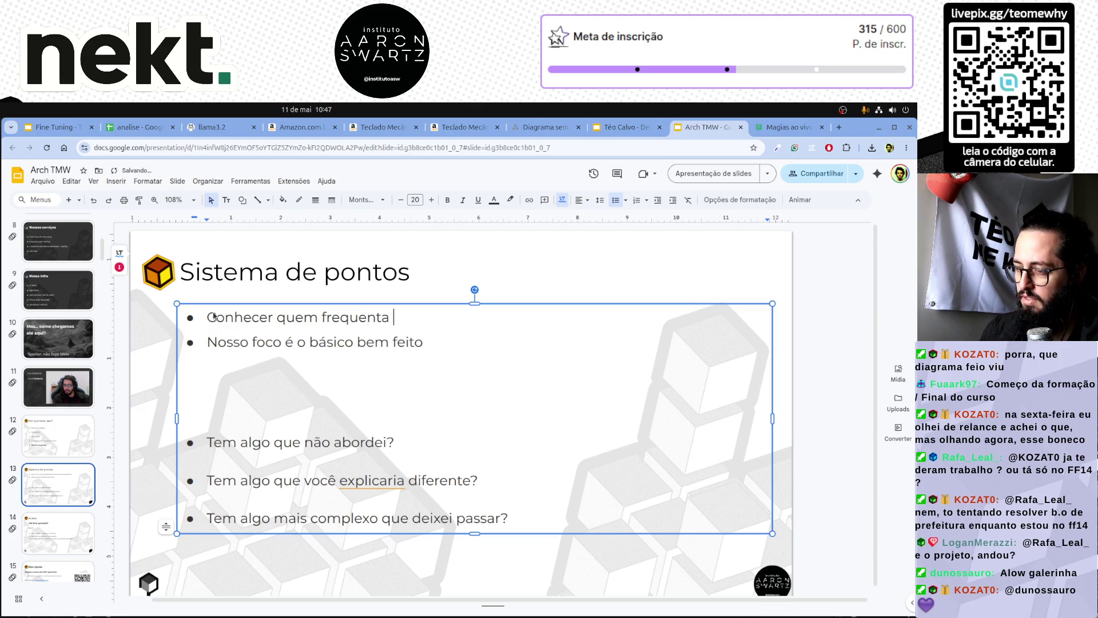
key("ctrl+shift+Left")
key("ctrl+shift+Left")
key("ctrl+shift+Left")
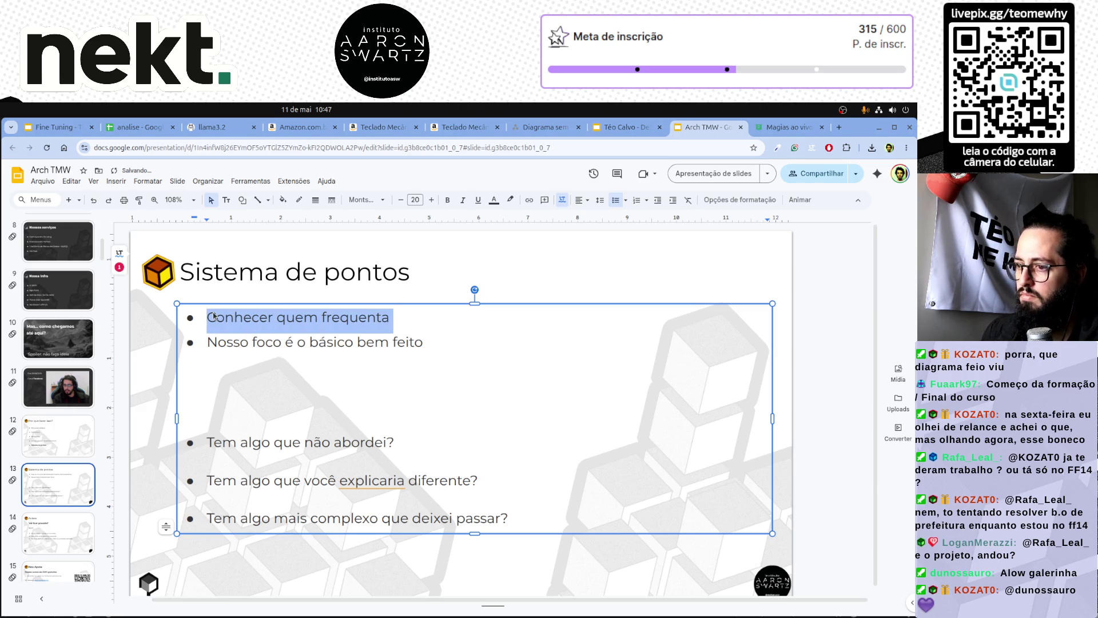
type("Comportamento de quem fre")
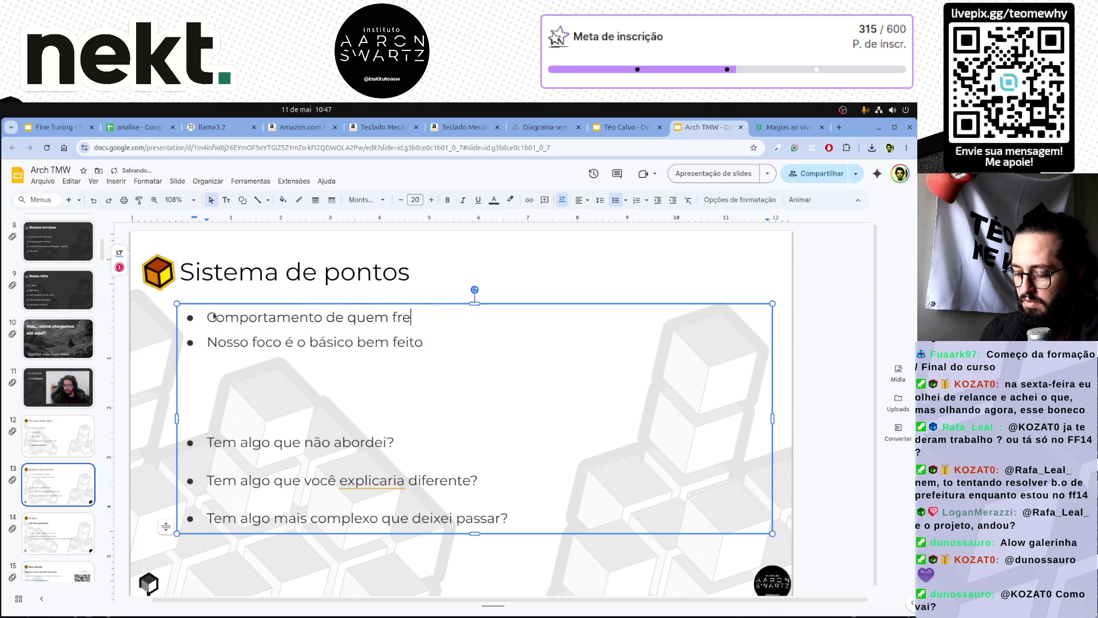
type("quenta a live")
key("Down")
key("shift+End")
type("Ger")
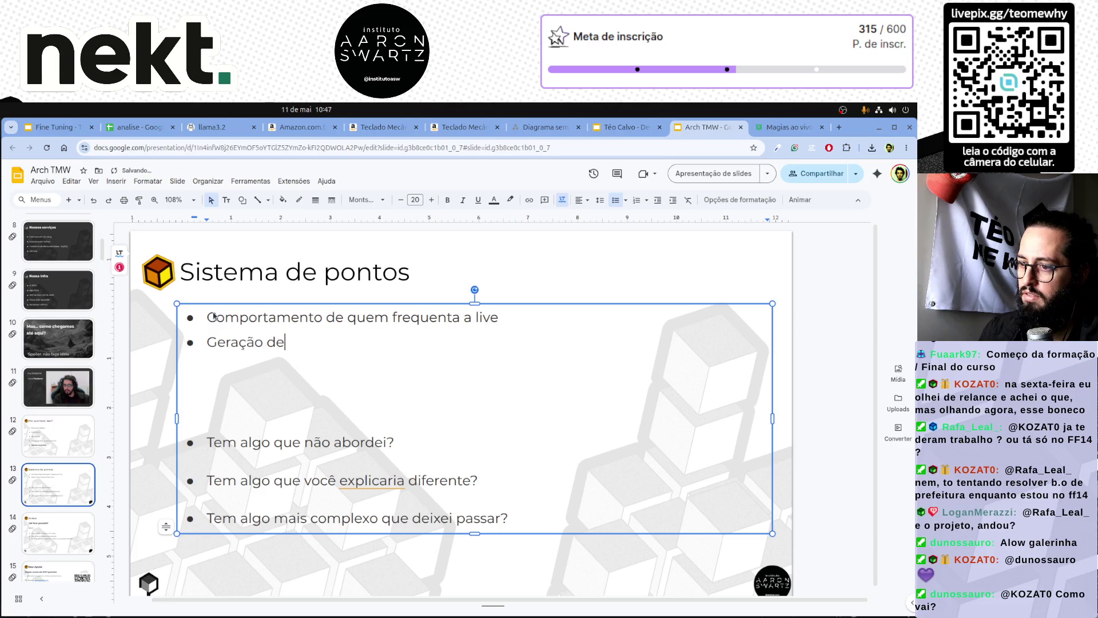
type("ps reais")
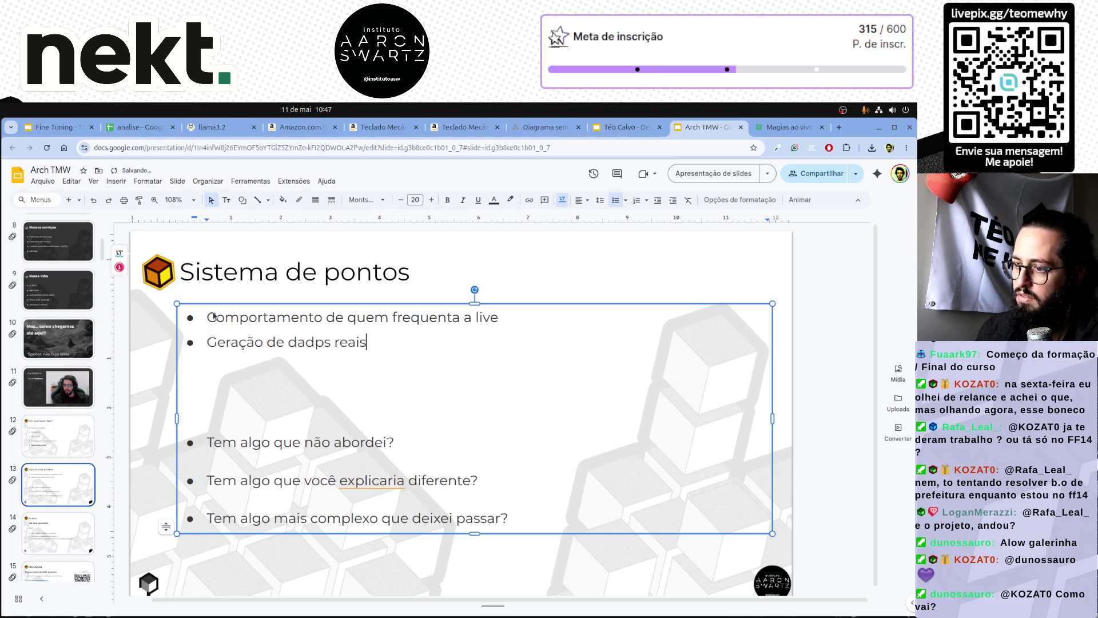
key("BackSpace")
type("o")
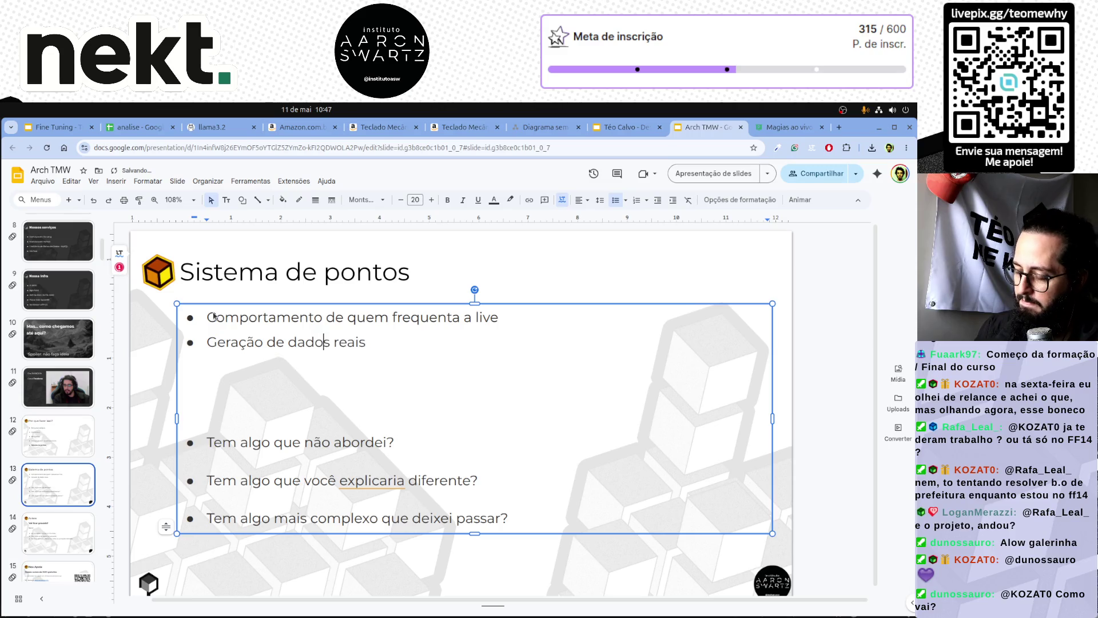
Delete the three leftover bullets and the empty third line.
key("Down")
key("ctrl+shift+End")
key("BackSpace")
key("BackSpace")
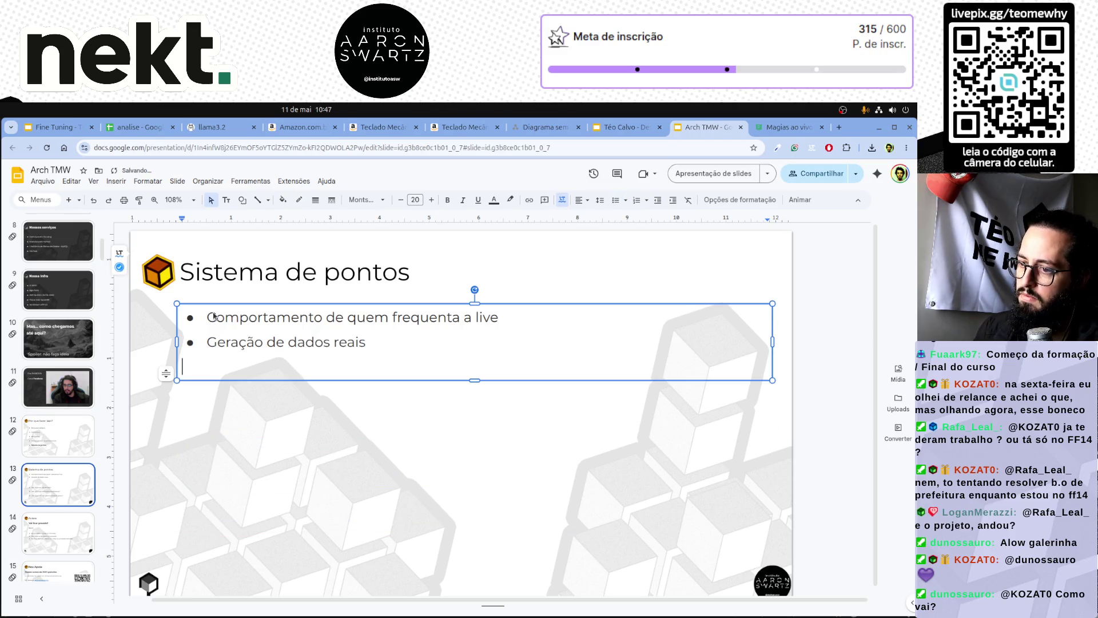
left_click(326, 419)
Set both remaining bullets to Duplo line spacing.
left_click(356, 341)
key("ctrl+a")
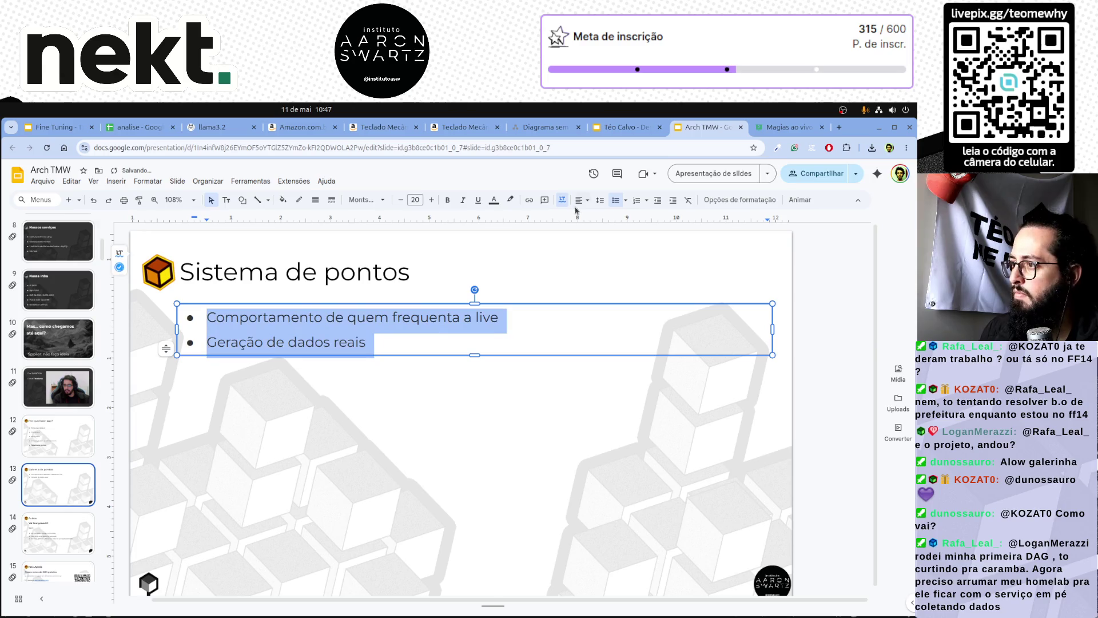
left_click(600, 199)
left_click(622, 264)
left_click(417, 394)
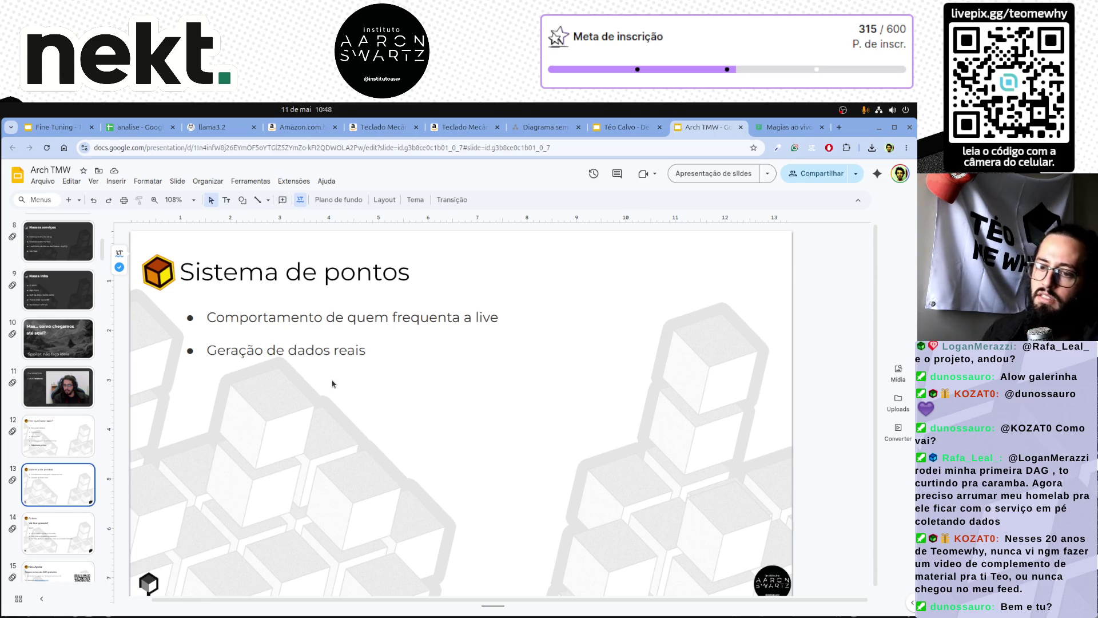
Flip through slides 11 to 13 in the filmstrip to compare them.
left_click(60, 388)
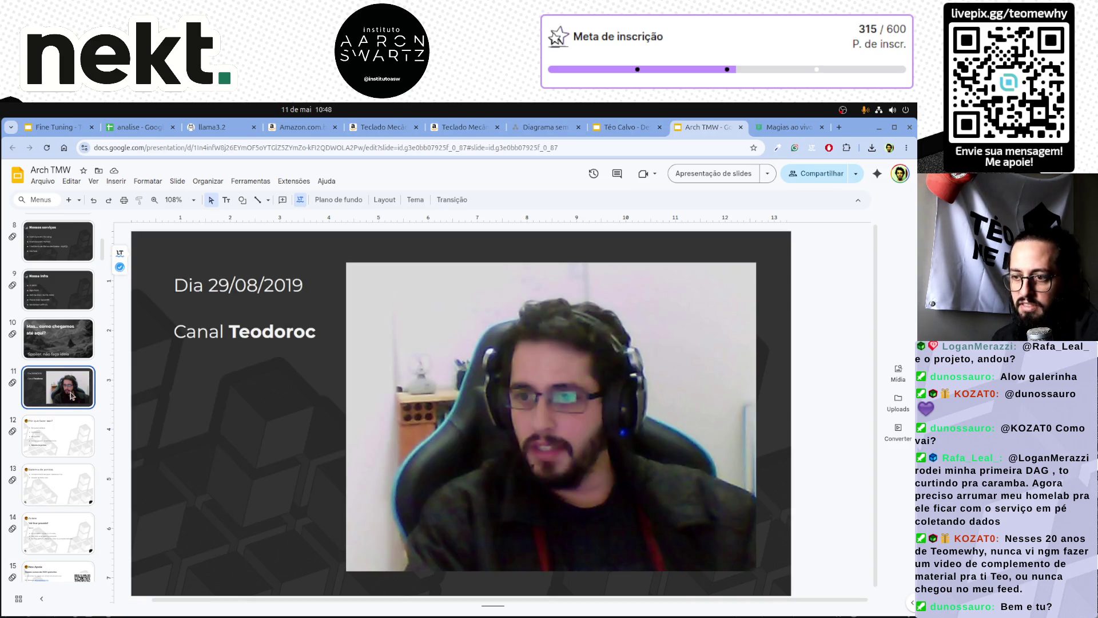
left_click(62, 432)
key("Down")
key("Down")
key("Up")
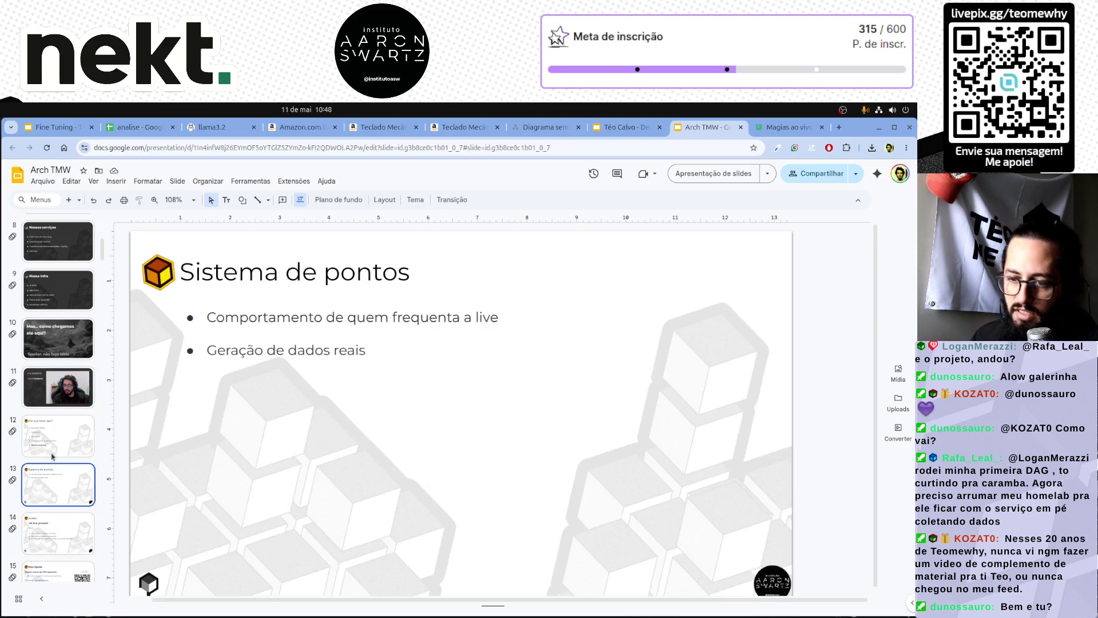
key("Up")
key("Up")
key("Down")
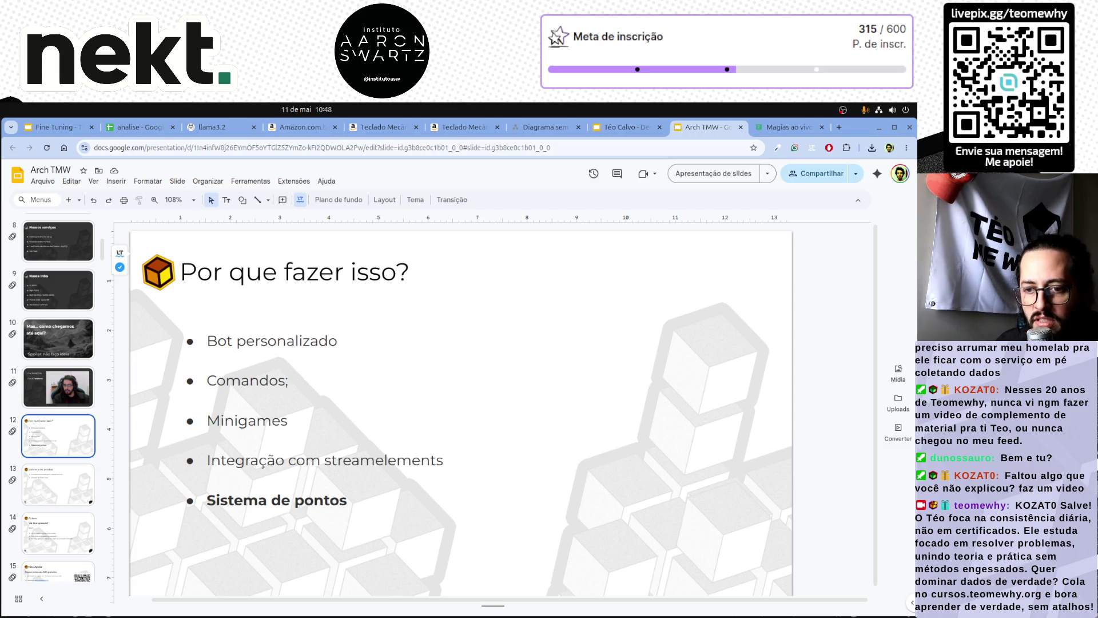
scroll(355, 547, "down", 1)
Alternate between slide 12 'Por que fazer isso?' and slide 13, ending on 'Sistema de pontos'.
left_click(57, 481)
left_click(58, 425)
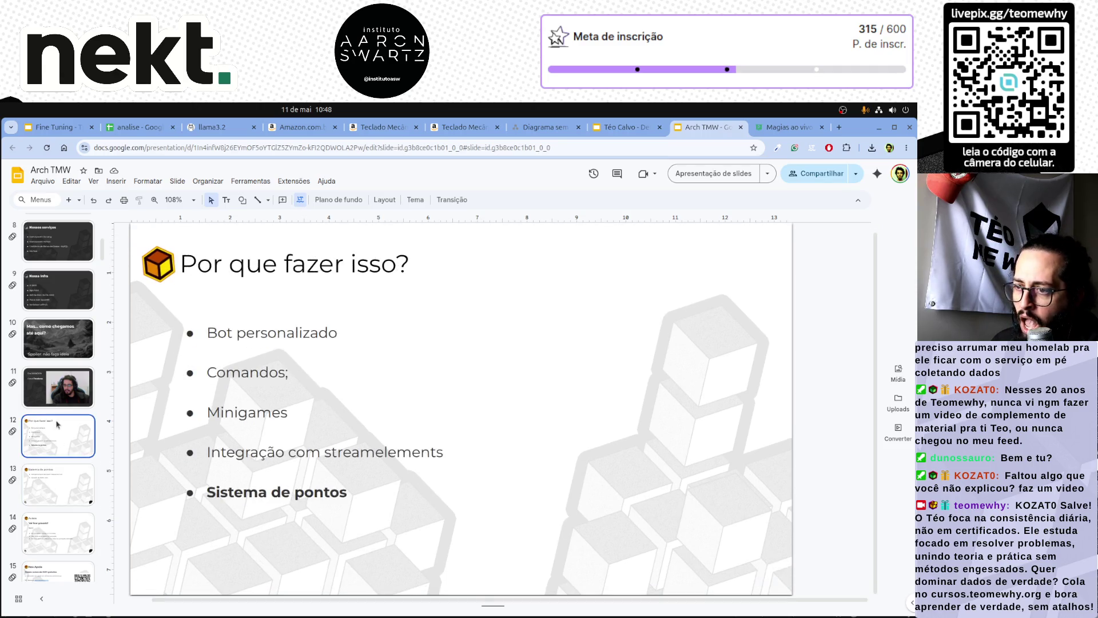
left_click(51, 469)
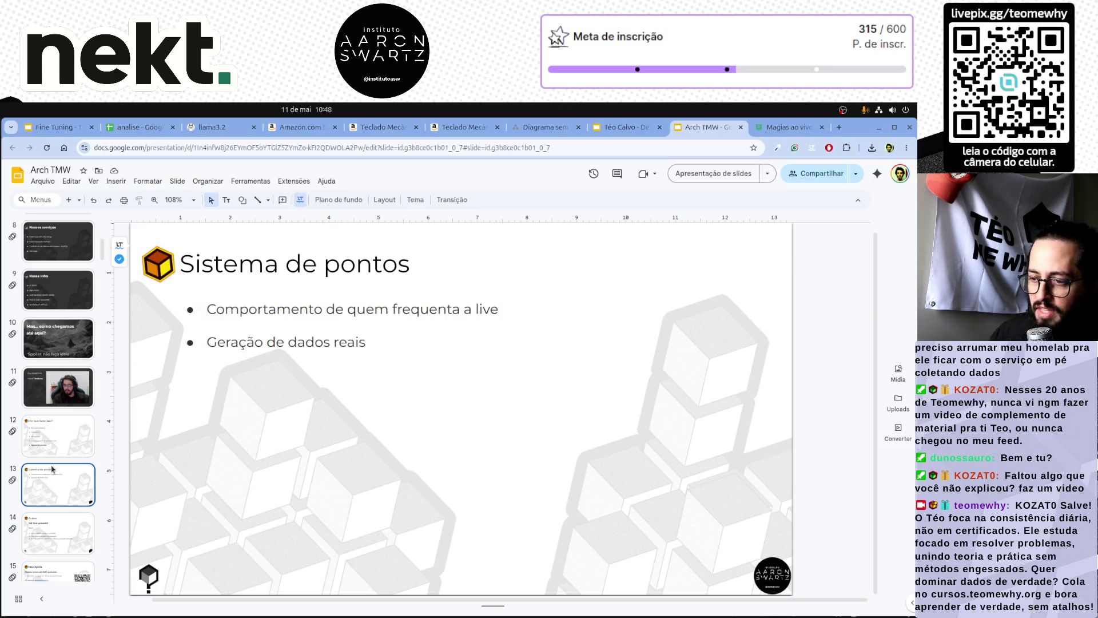
left_click(58, 433)
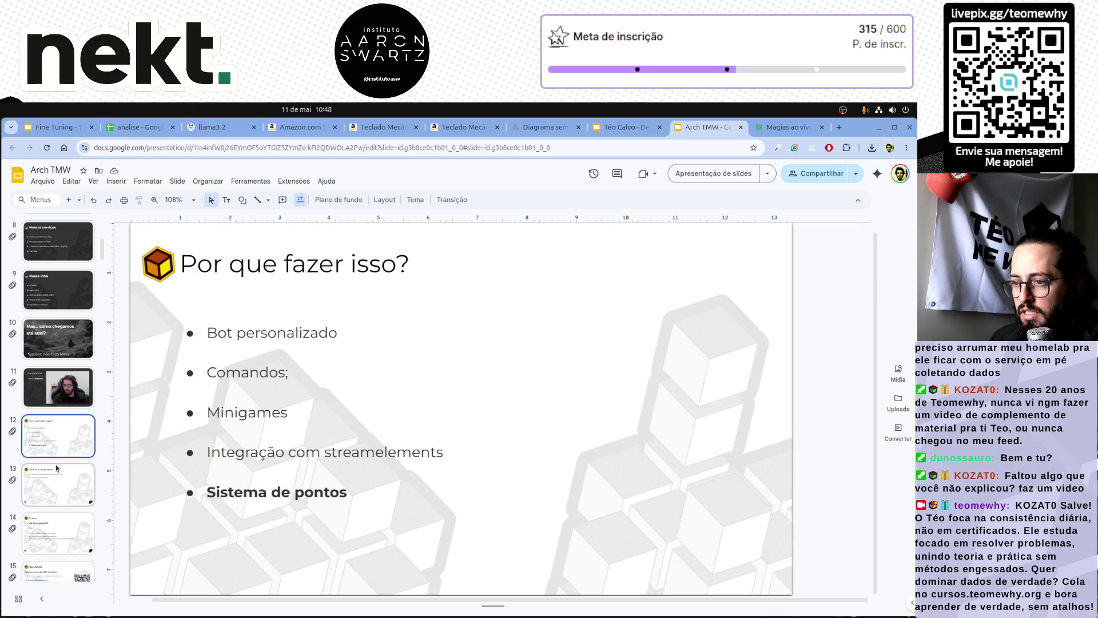
key("Down")
key("Up")
left_click_drag(57, 434, 59, 476)
left_click(59, 476)
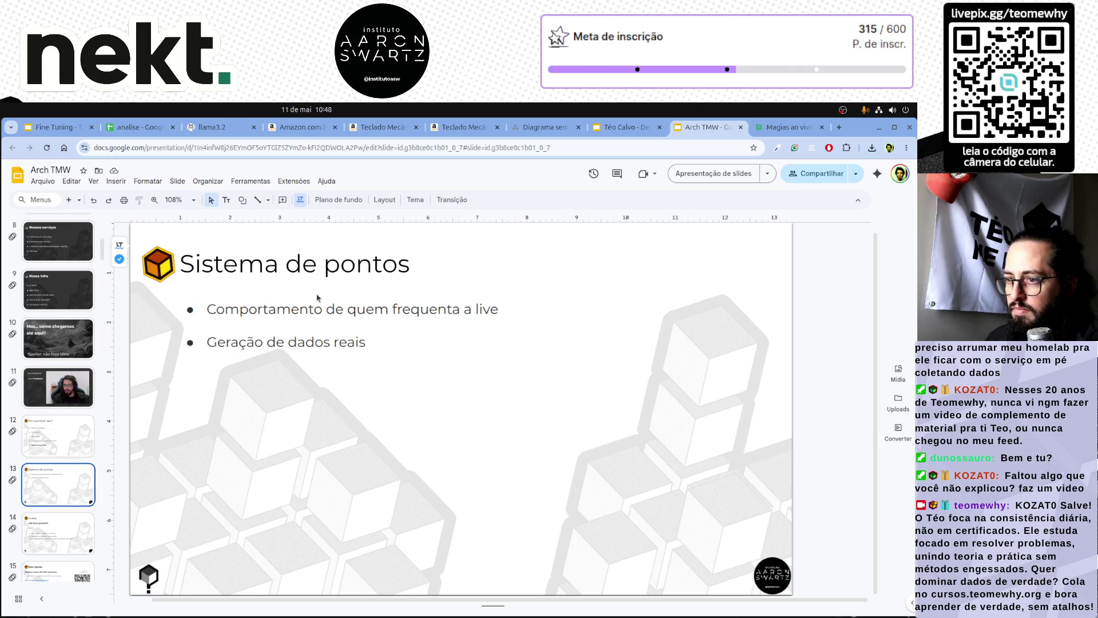
Copy the bullet box lower down and replace its text with 'Assim nasce o primeiro serviço: points' at font size 25.
left_click(240, 309)
mouse_move(277, 355)
left_mouse_down()
mouse_move(338, 390)
mouse_move(353, 518)
left_mouse_up()
key("ctrl+a")
type("Assim nasce o prim")
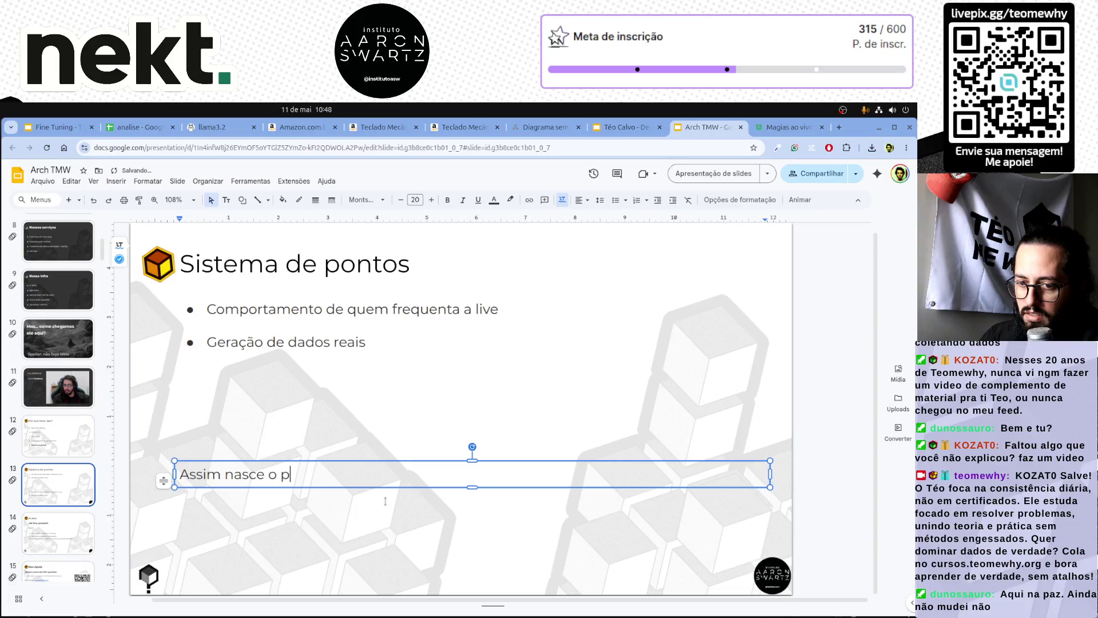
type("eiro serviç")
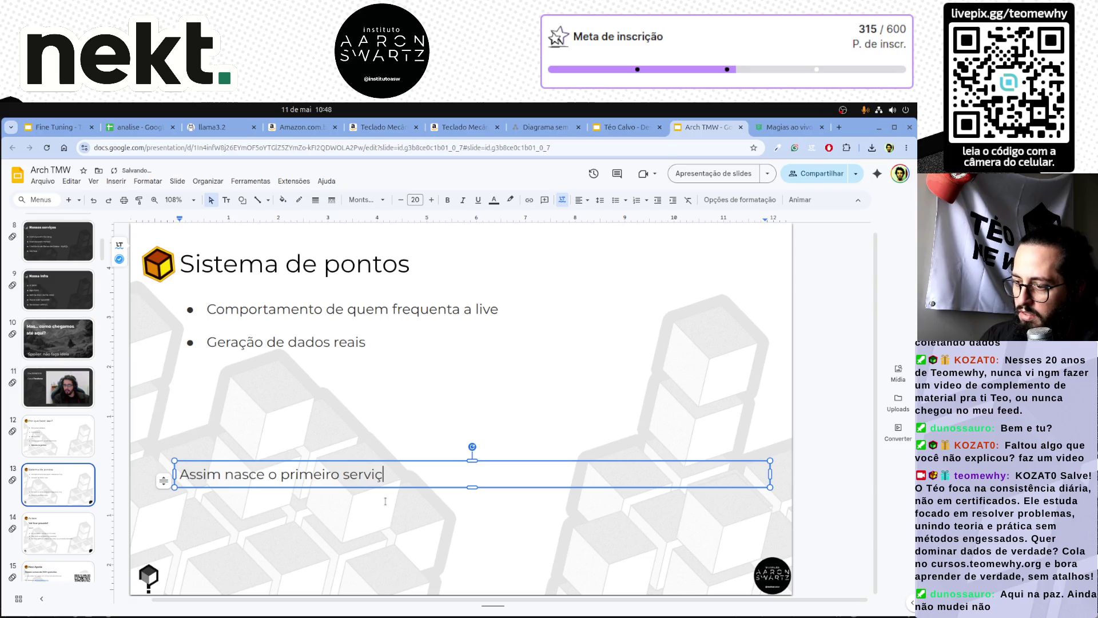
type("o: points")
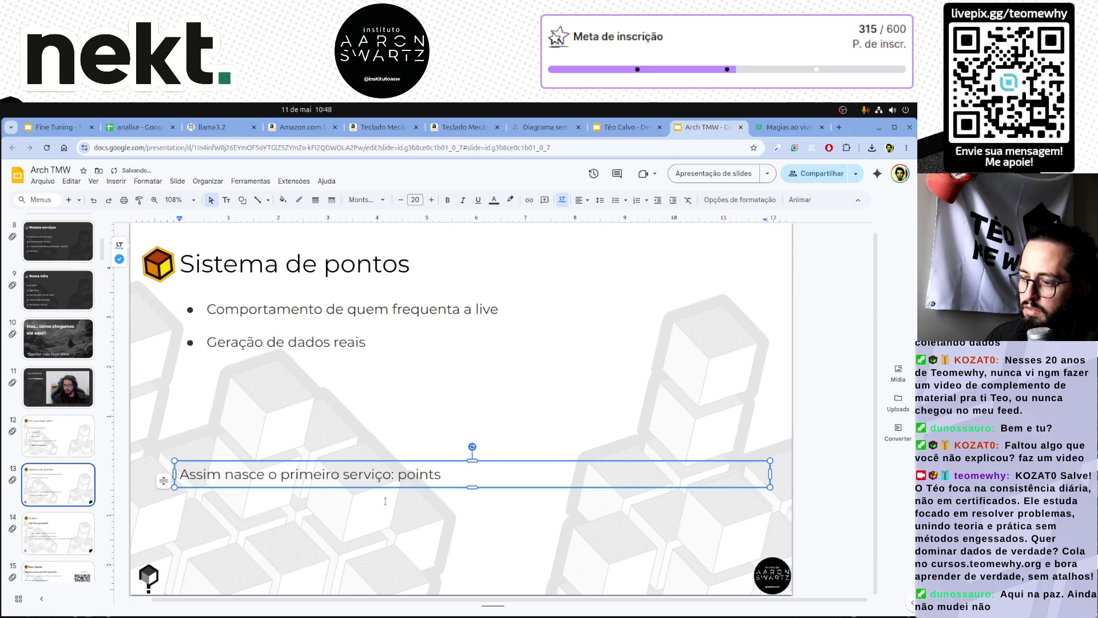
key("ctrl+a")
left_click(433, 200)
left_click(434, 201)
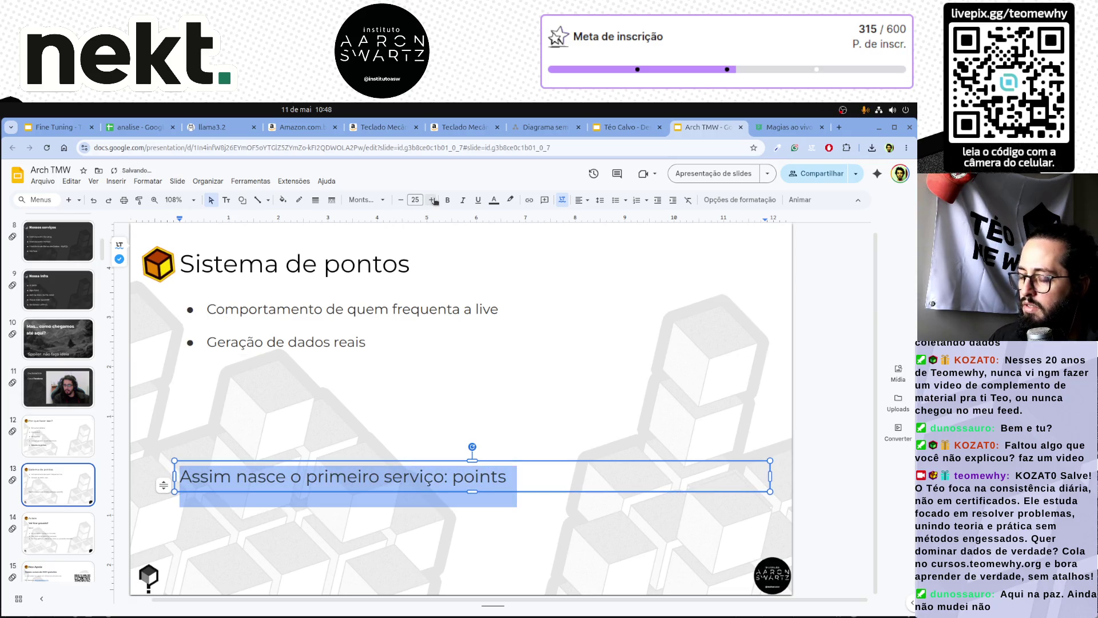
left_click(380, 504)
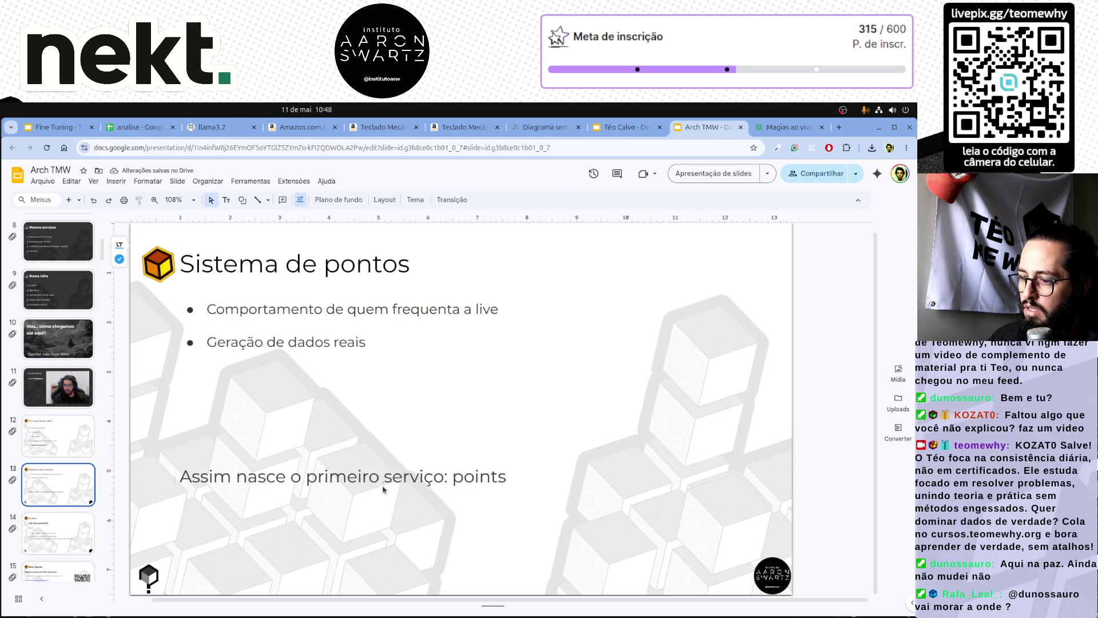
Make the word 'points' bold and narrow the new text box to fit its line.
left_click(463, 484)
double_click(463, 483)
key("ctrl+b")
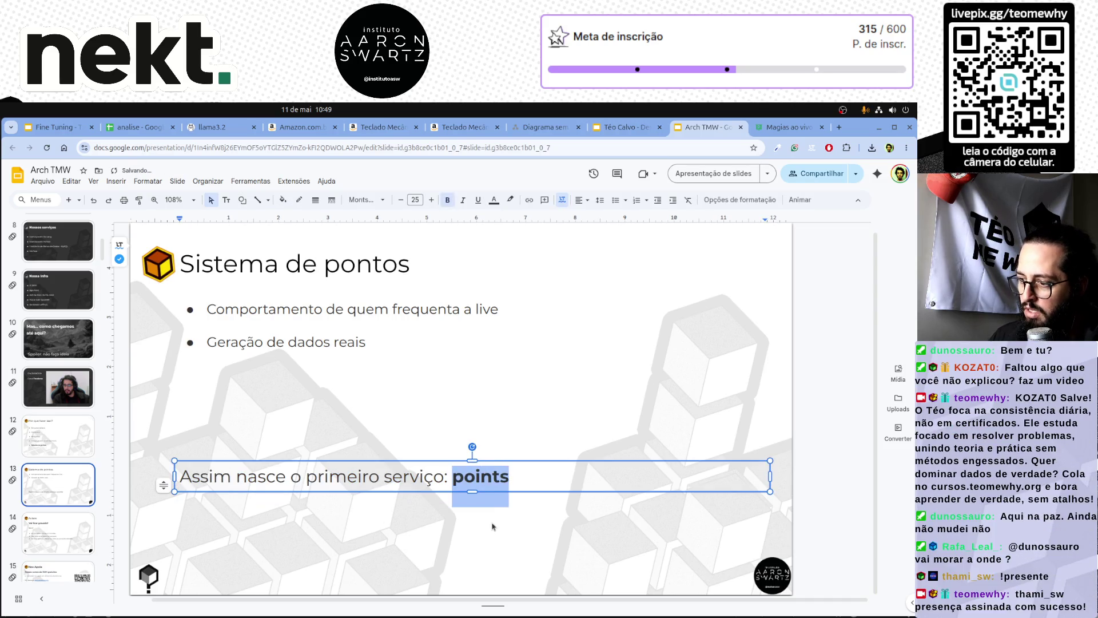
left_click(491, 525)
left_click(509, 490)
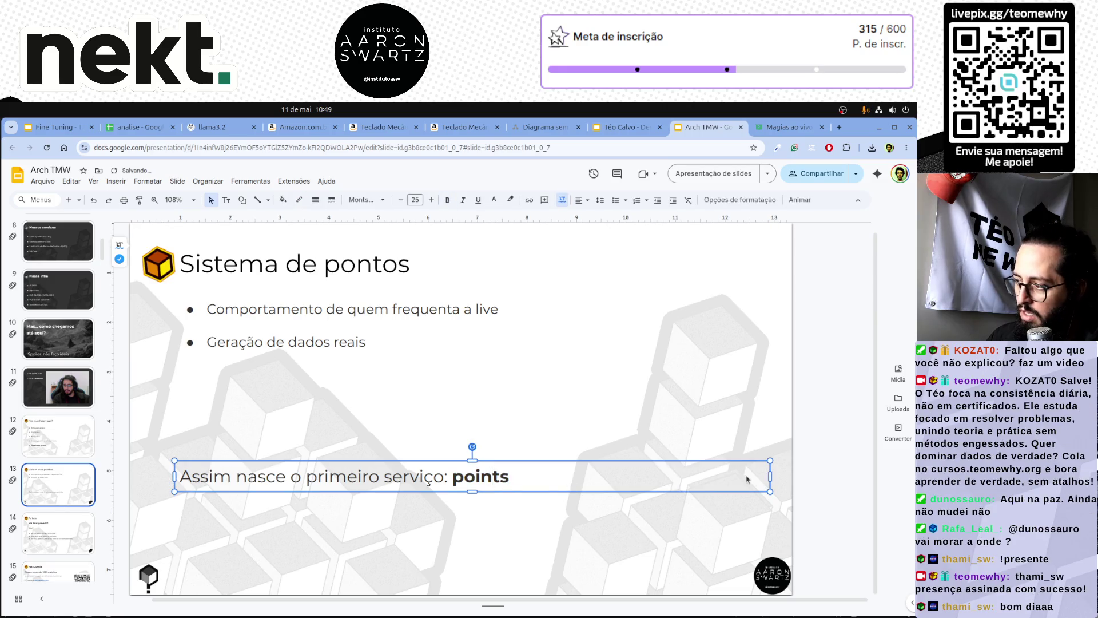
mouse_move(770, 476)
left_mouse_down()
mouse_move(528, 470)
mouse_move(546, 470)
left_mouse_up()
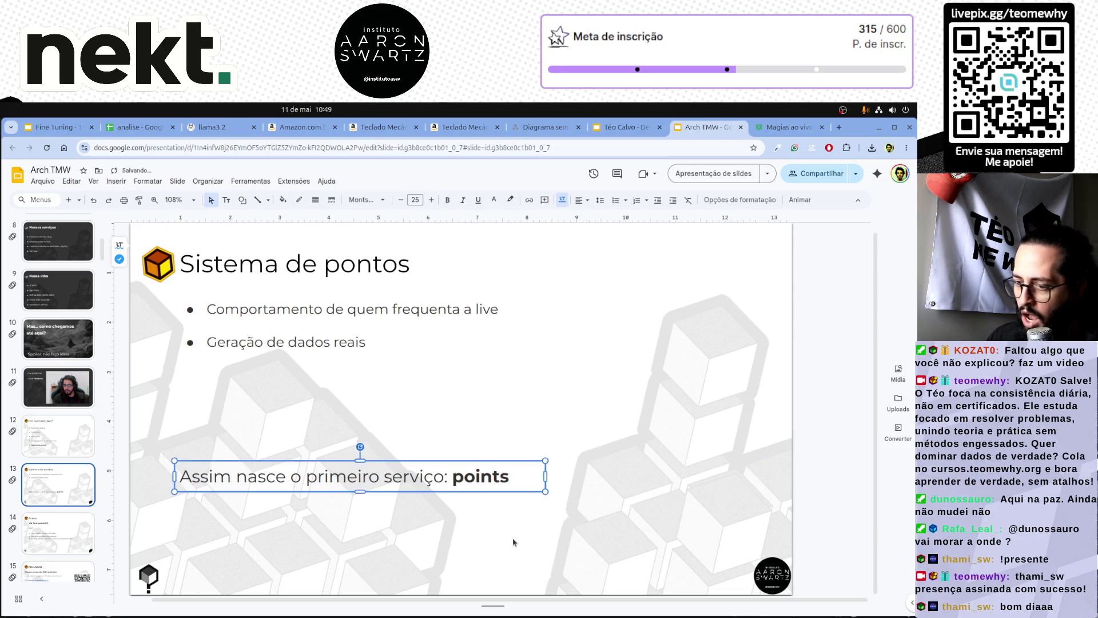
left_click(515, 543)
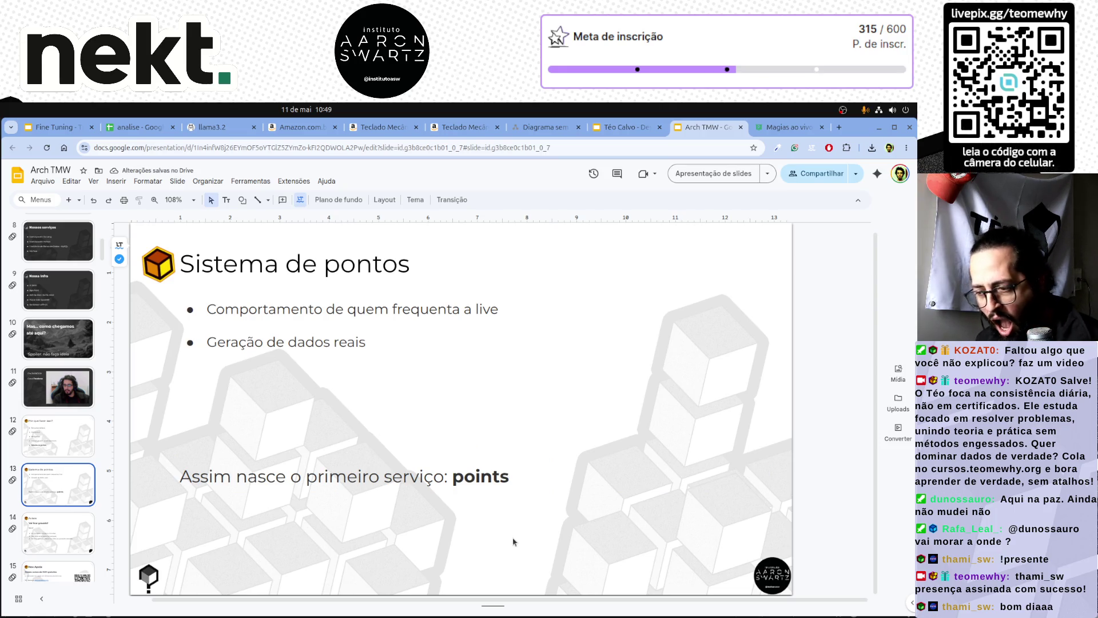
Compare with slide 12, then nudge the new line slightly lower on slide 13.
left_click(58, 451)
left_click(58, 471)
left_click(331, 490)
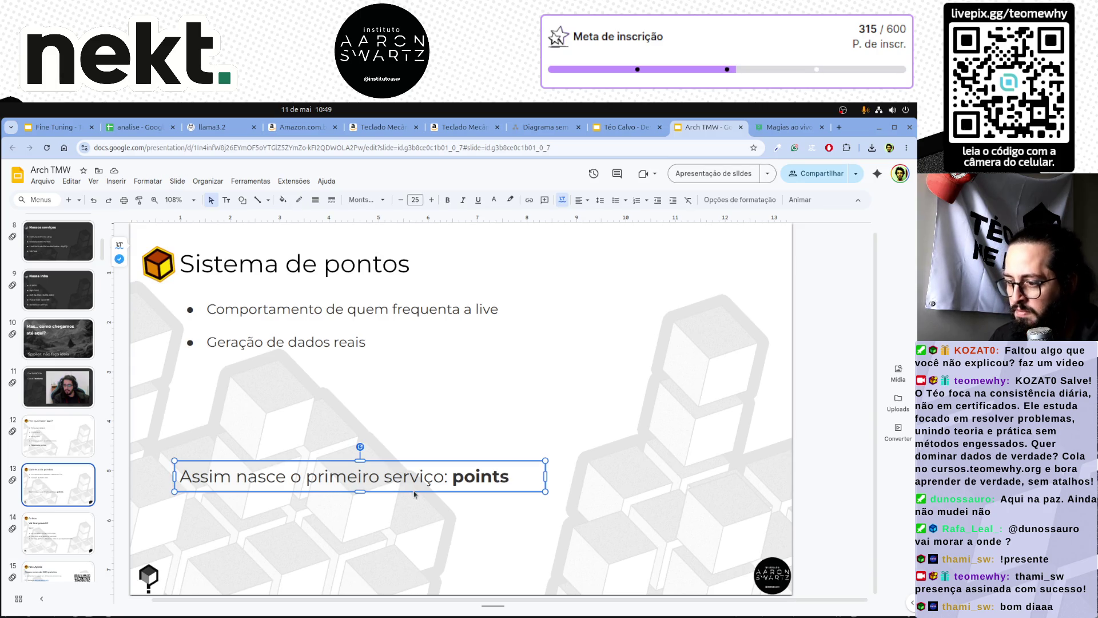
left_click_drag(414, 495, 413, 511)
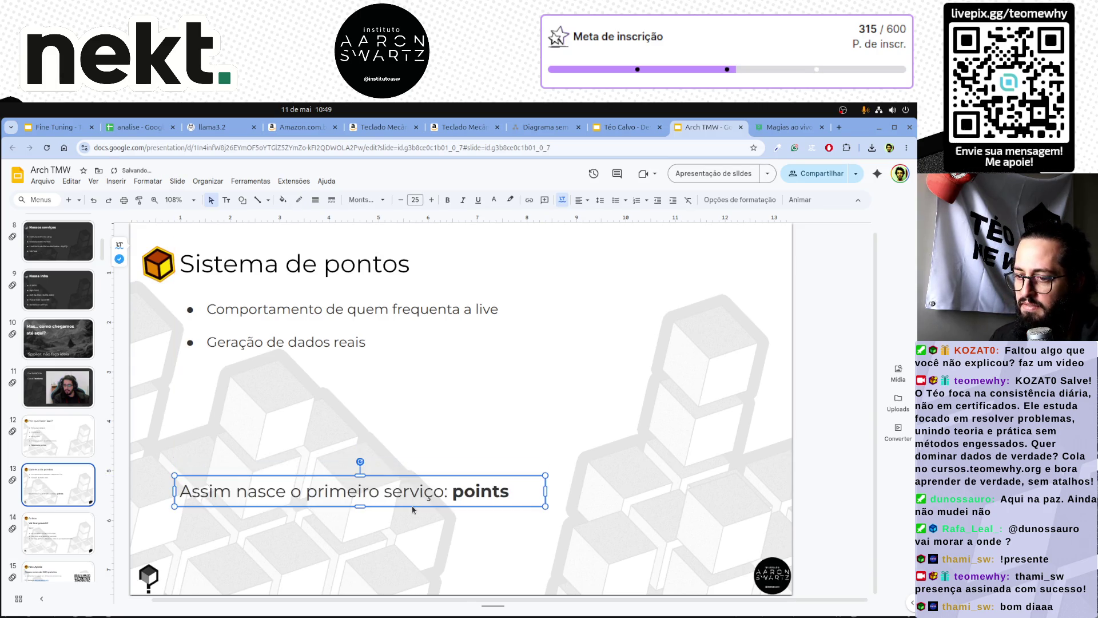
left_click(63, 438)
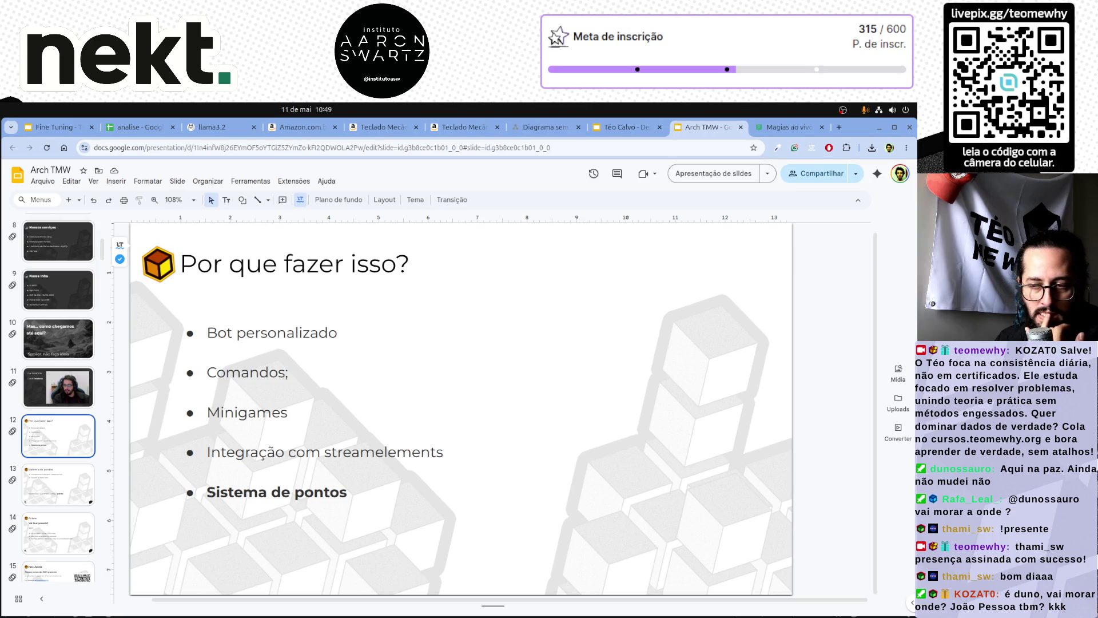
Review slides 12 to 14 in the filmstrip, returning to slide 13 Sistema de pontos.
left_click(61, 477)
key("Up")
left_click(62, 478)
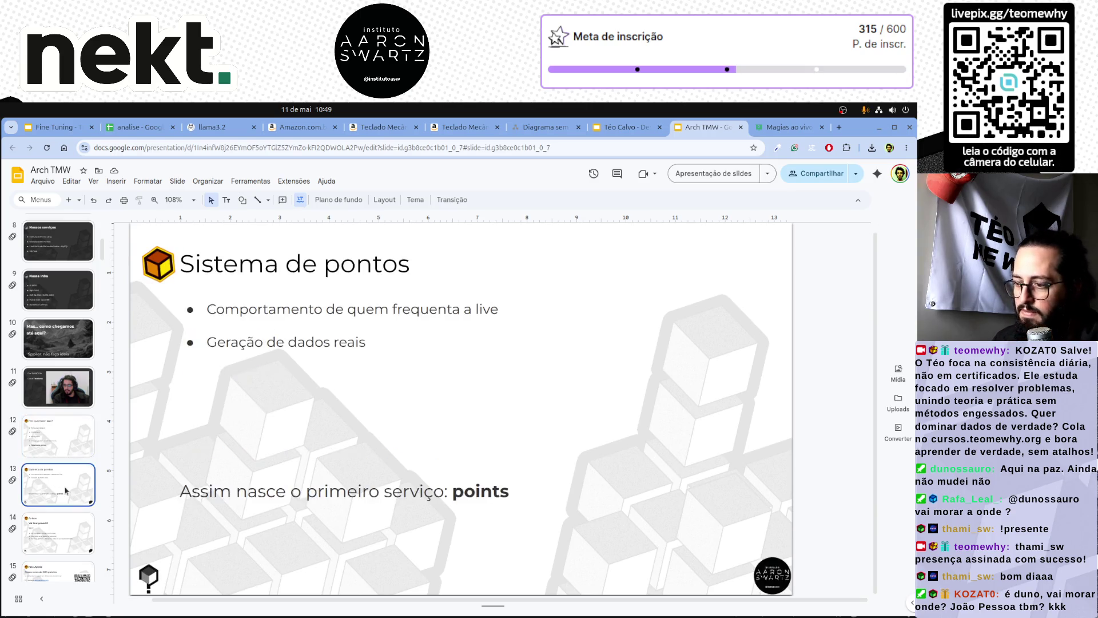
key("Up")
key("Down")
key("Down")
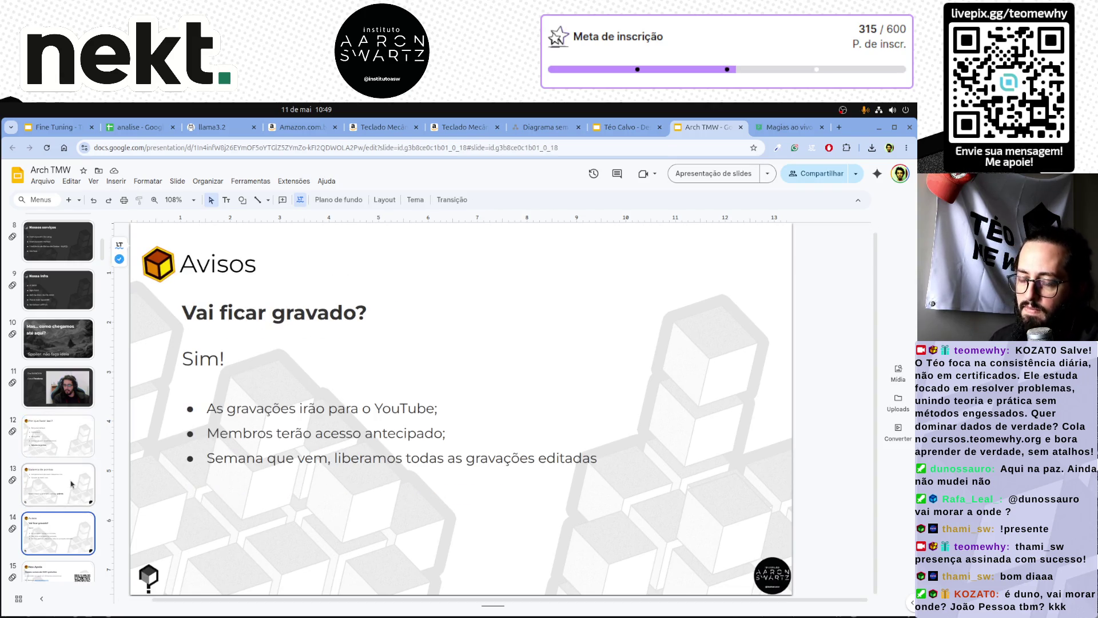
key("Up")
key("Up")
key("Down")
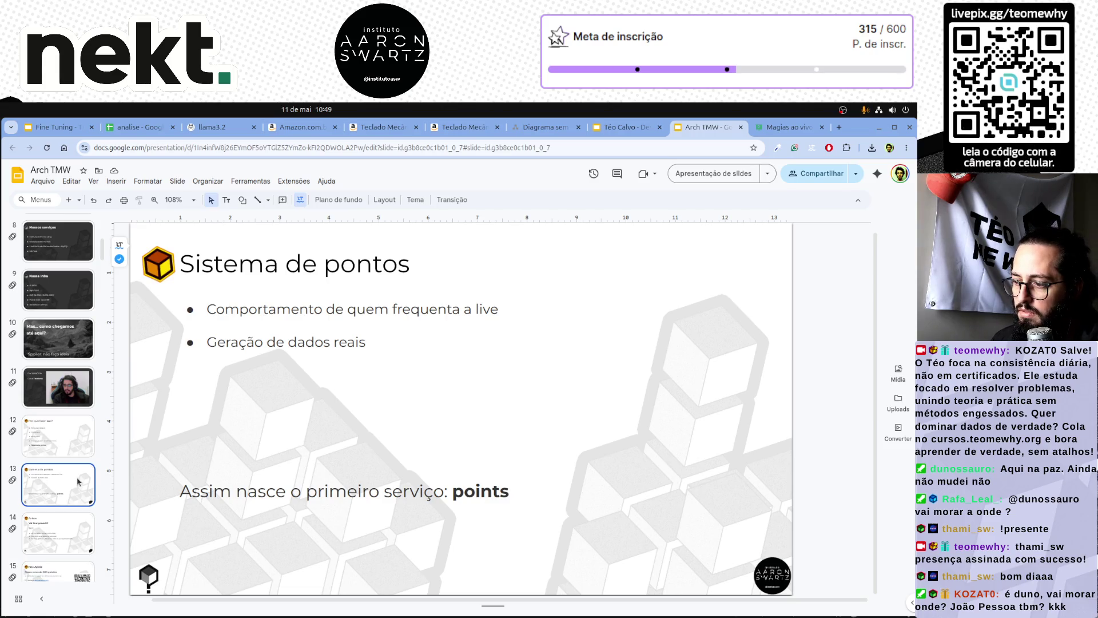
Move the points line higher, nearer the bullets, and place the caret in it.
left_click_drag(313, 505, 319, 461)
left_click(460, 519)
left_click(421, 455)
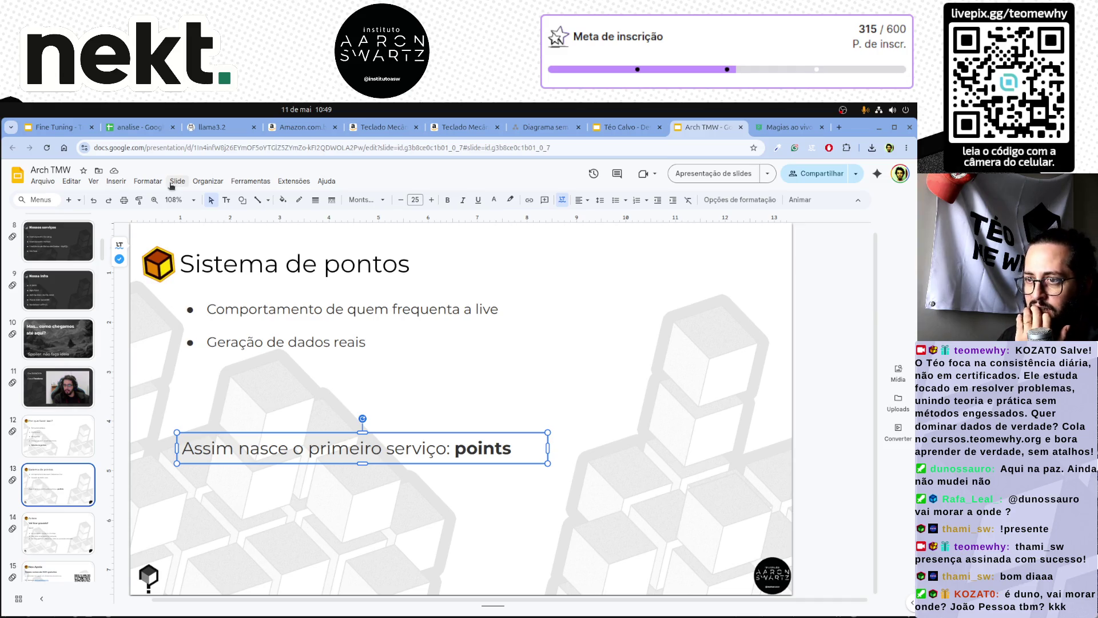
Open the Motion panel via Insert > Animation and drop a copy of the points line just below it, selecting its text.
left_click(116, 181)
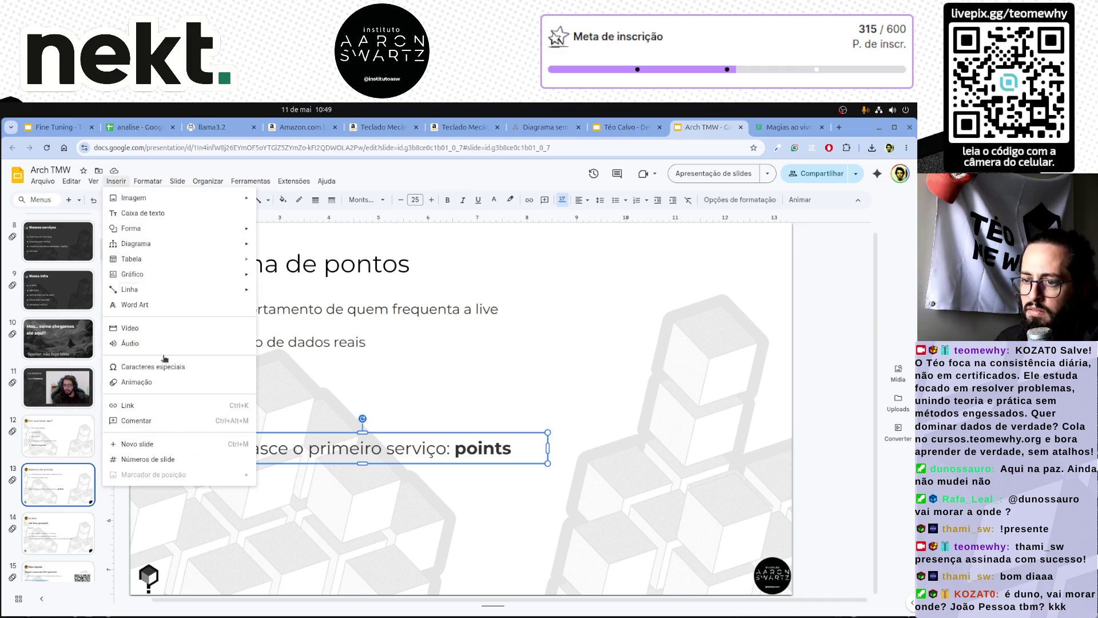
left_click(136, 382)
left_click(341, 463)
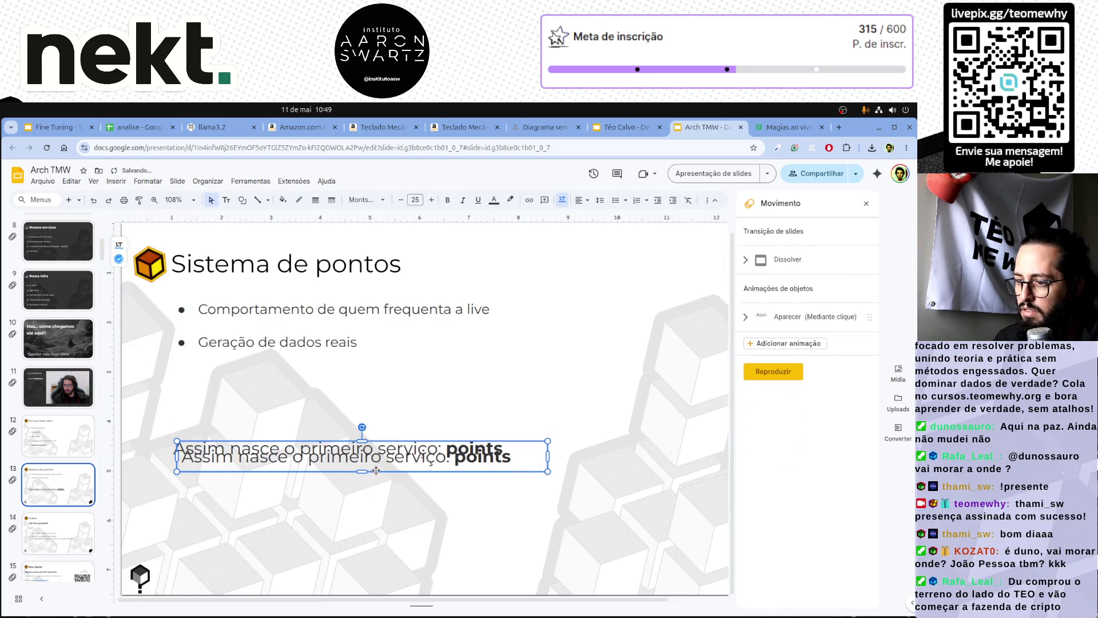
left_click_drag(371, 470, 367, 516)
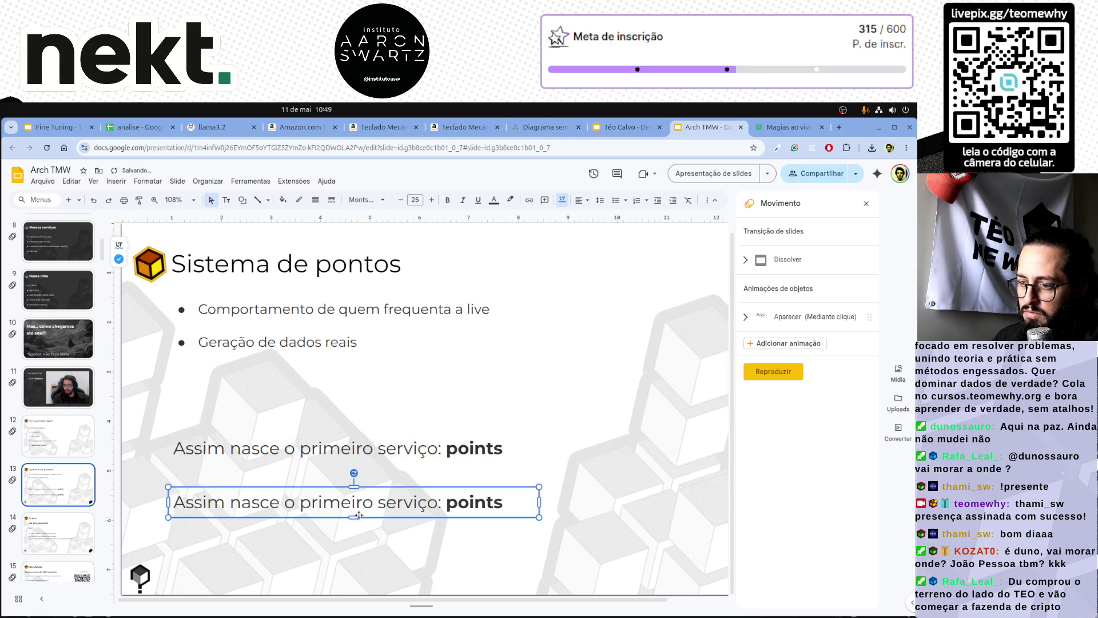
triple_click(216, 504)
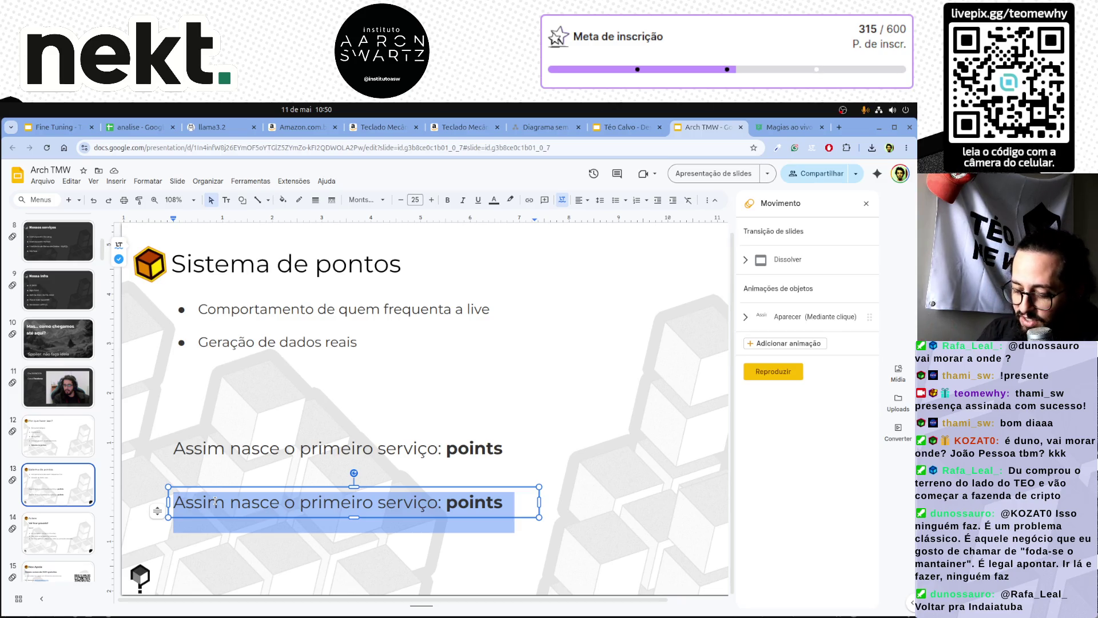
type("Mas ")
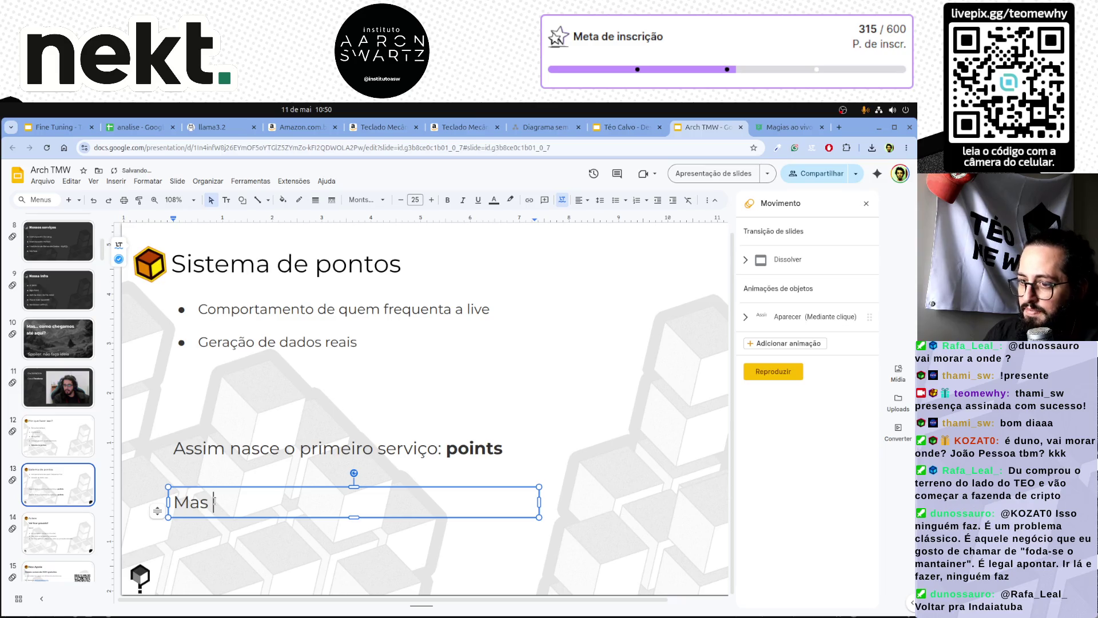
type("porque Go")
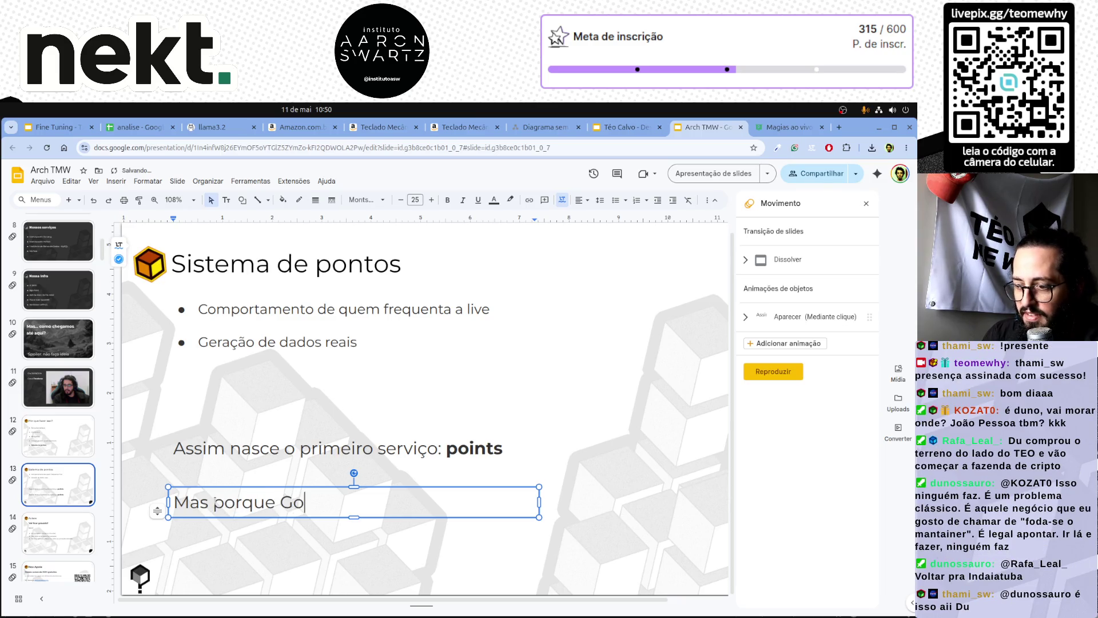
type("?")
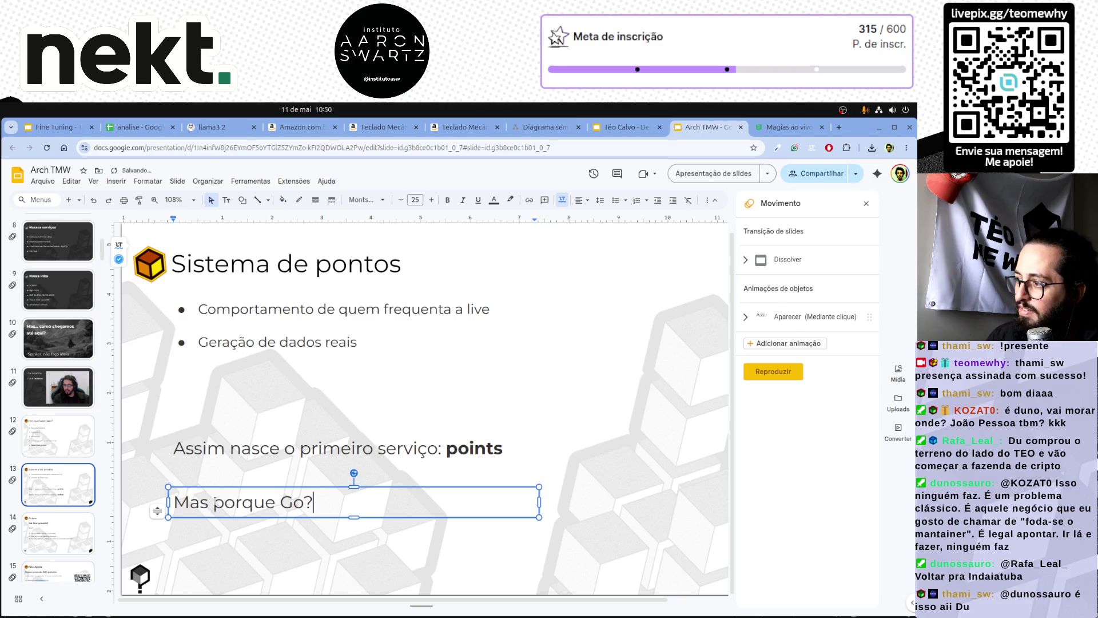
Add an appear-on-click animation to the new 'Mas porque Go?' line.
left_click(781, 344)
left_click(635, 491)
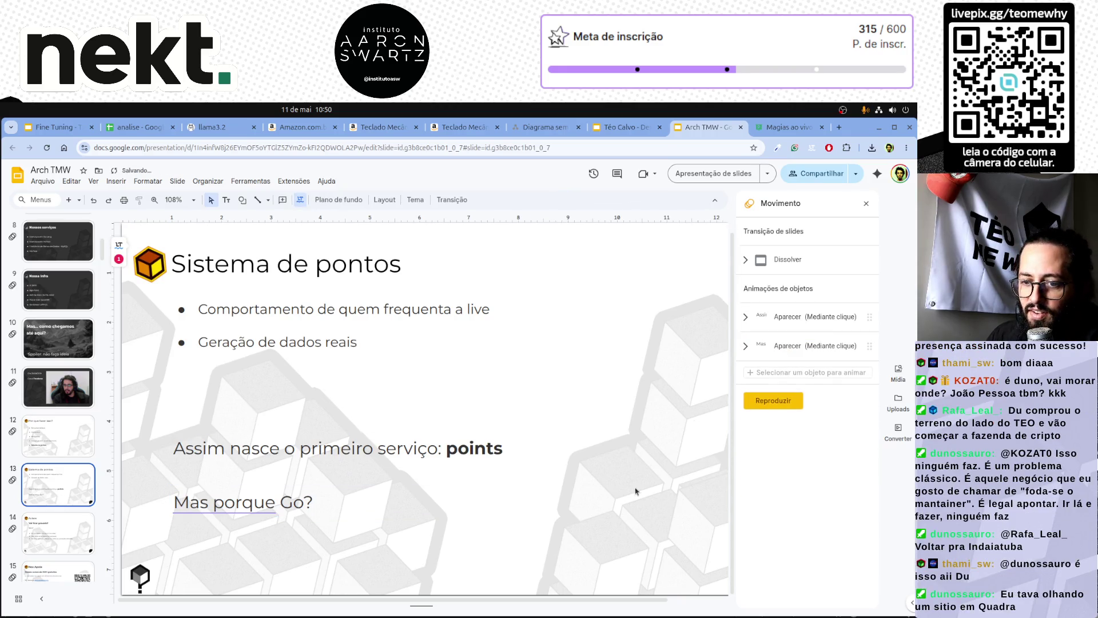
left_click(269, 503)
left_click(385, 434)
left_click(314, 519)
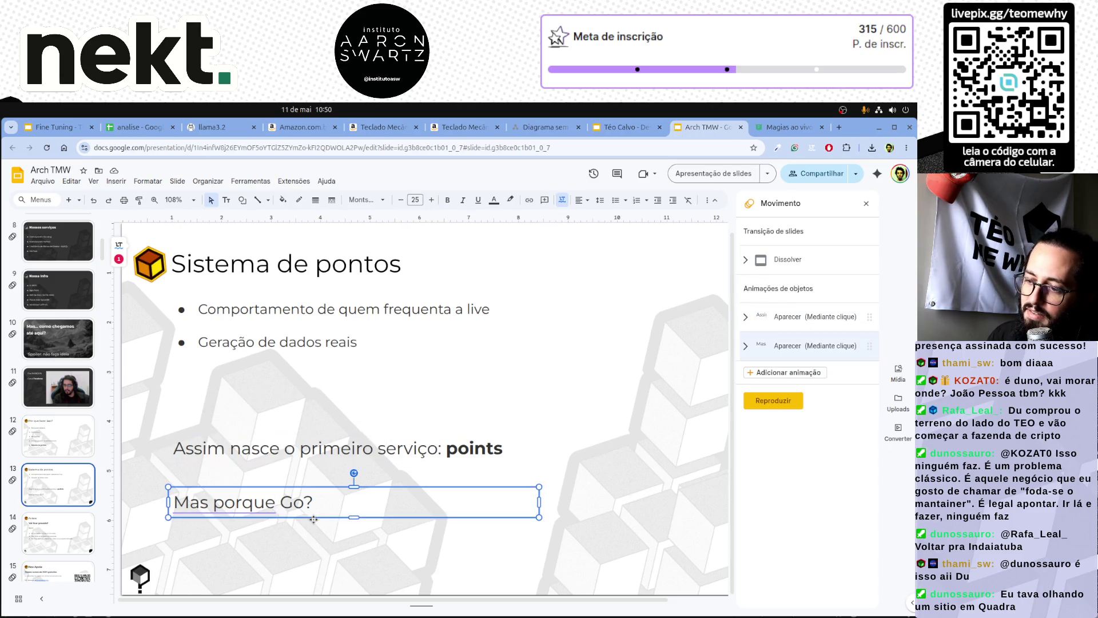
Accept the grammar suggestion so the line reads 'Mas, porque Go?', then return to slide 12.
left_click(304, 535)
left_click(201, 505)
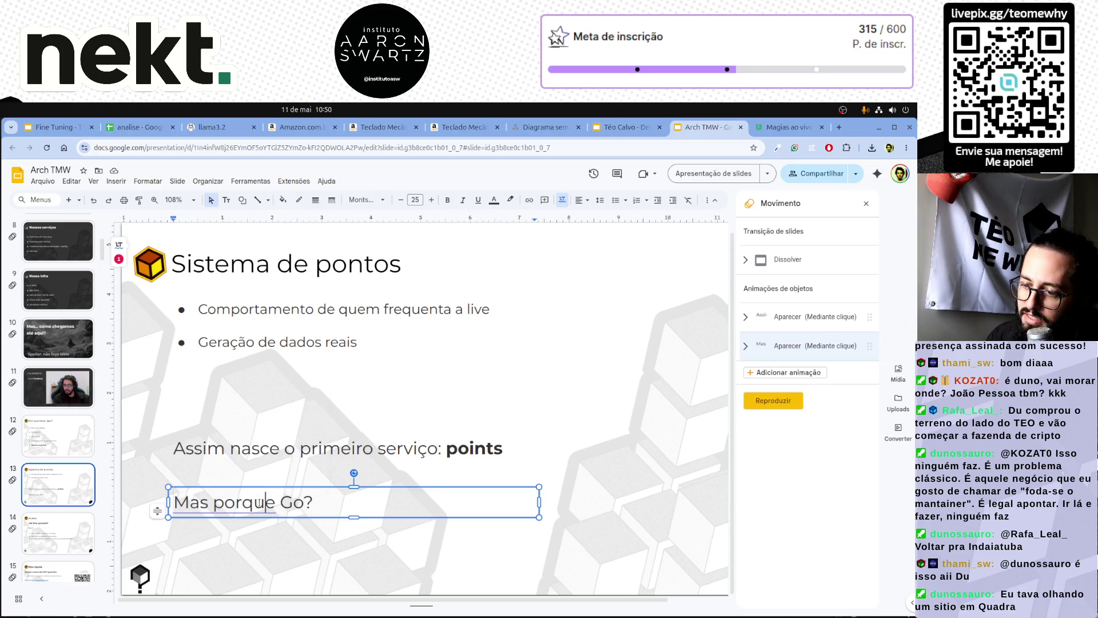
left_click(216, 503)
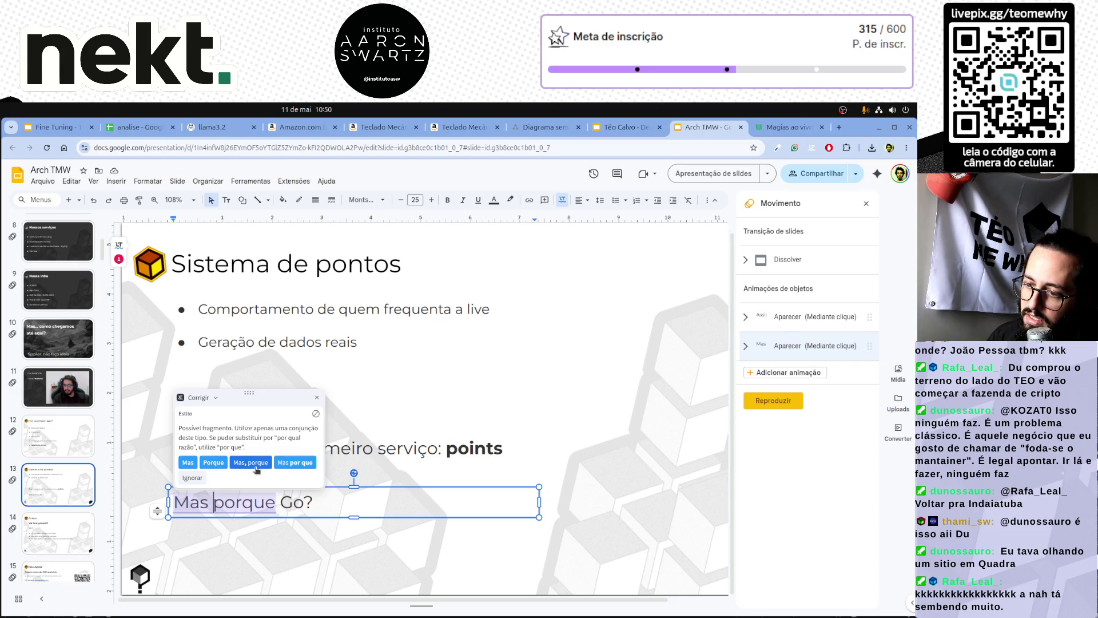
left_click(250, 463)
left_click(245, 556)
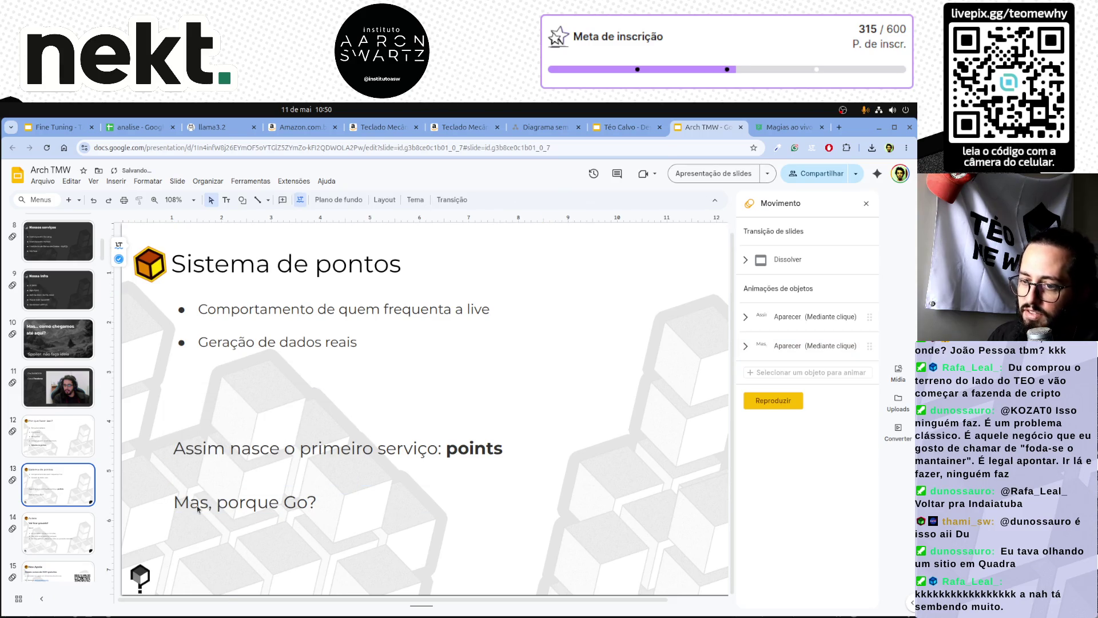
left_click(83, 430)
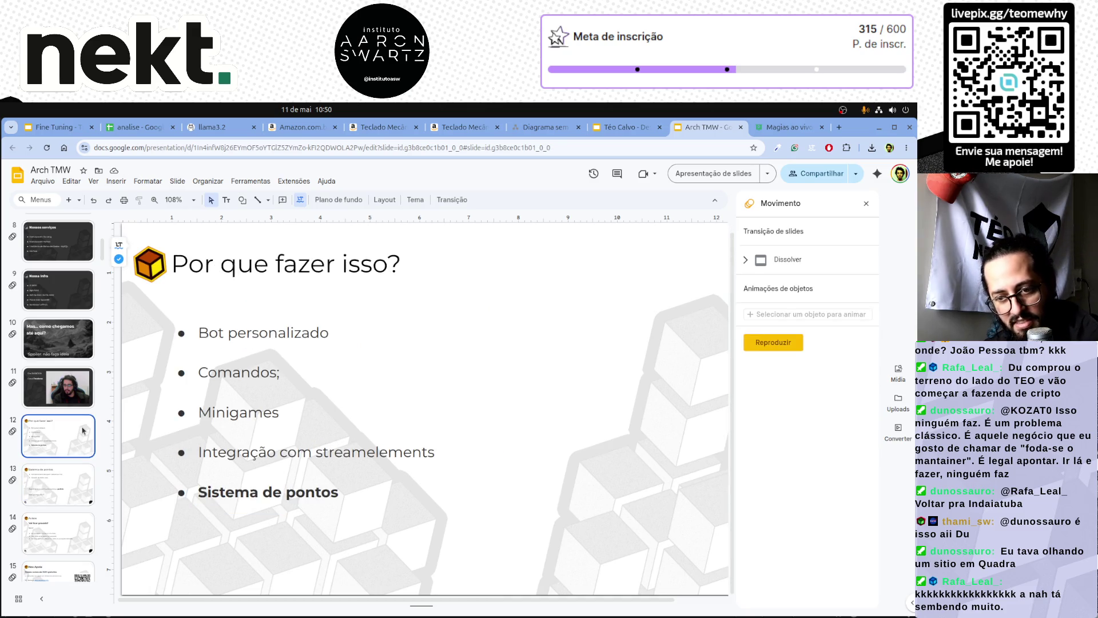
Browse back through the early slides from 13 down to the first slide and slide 6 Nosso 2025?
key("Down")
key("Up")
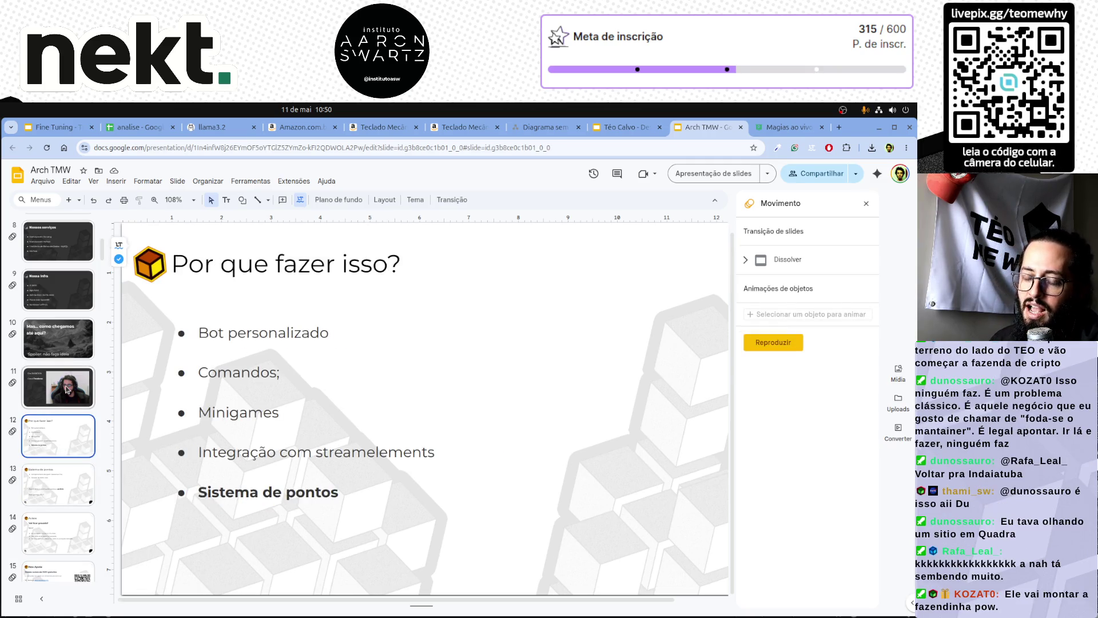
key("Up")
key("Up")
key("Up")
scroll(69, 360, "up", 2)
left_click(74, 411)
key("Up")
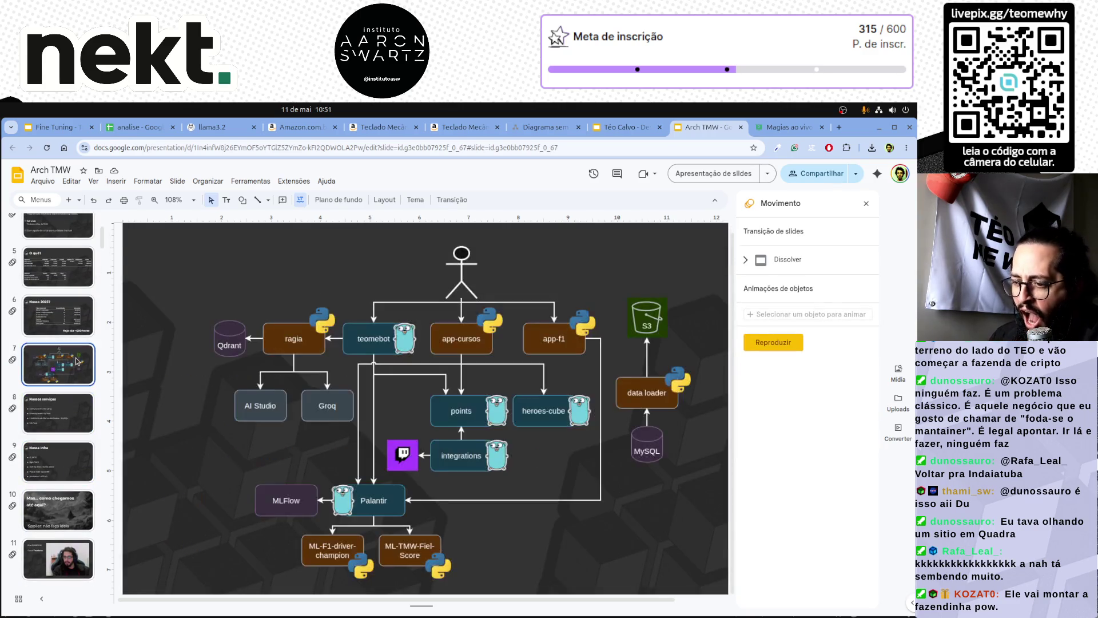
key("Down")
key("Down")
key("Up")
key("Down")
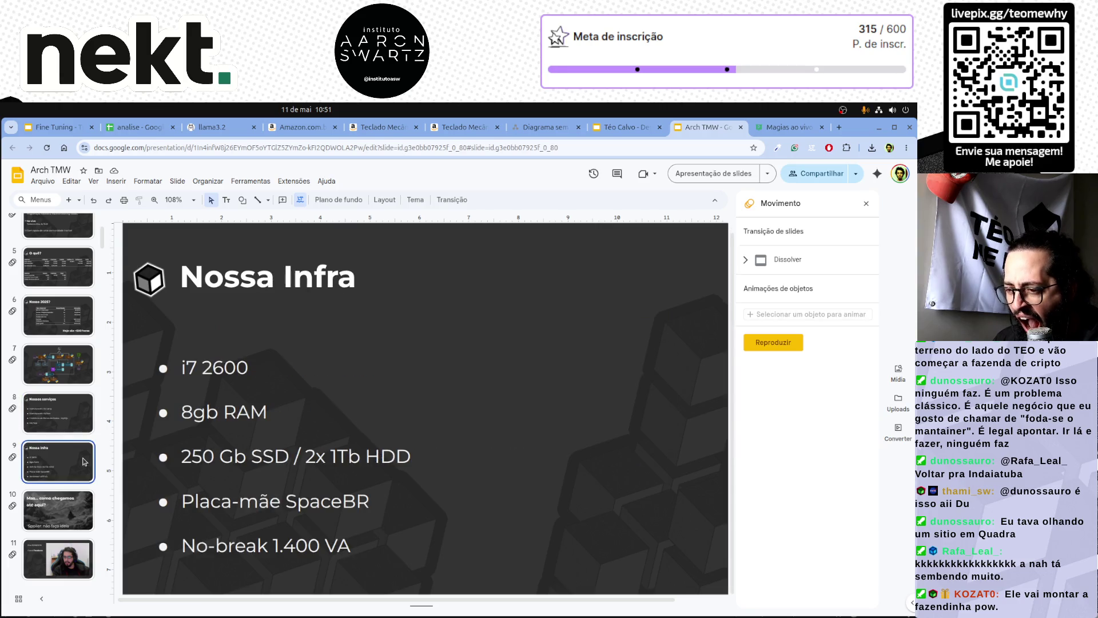
key("Up")
key("Up")
key("Up")
scroll(70, 327, "up", 2)
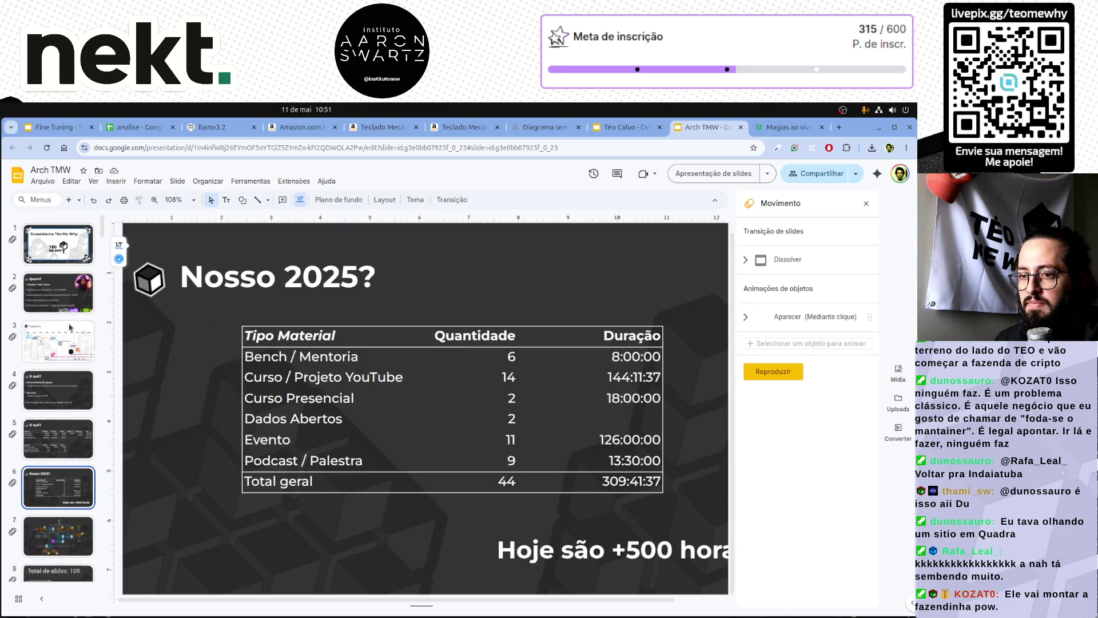
left_click(64, 258)
left_click(64, 438)
left_click(66, 486)
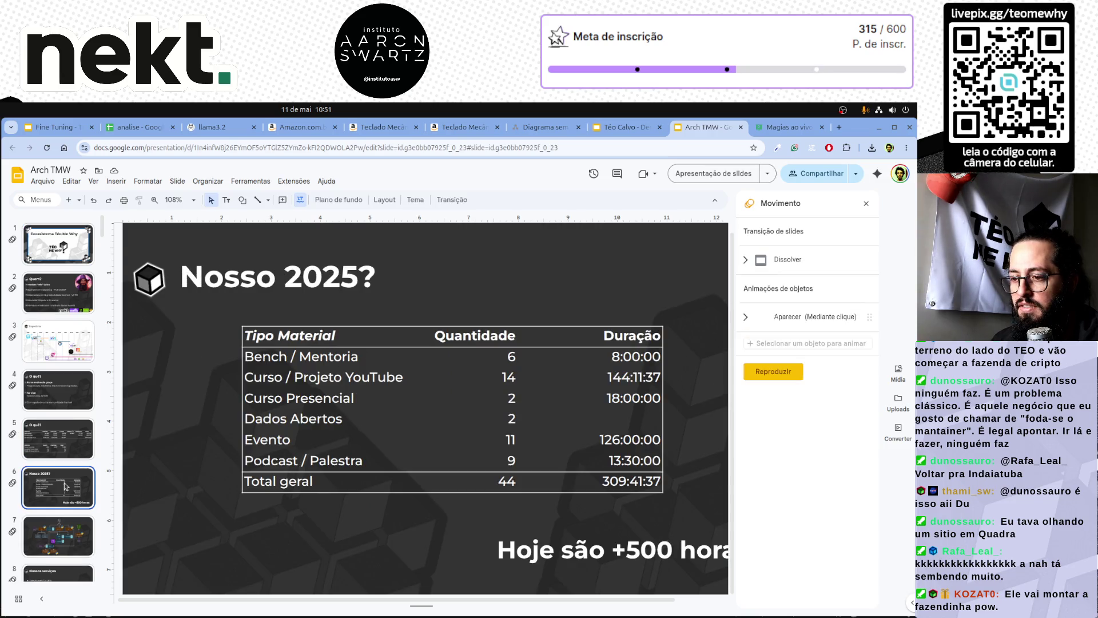
scroll(65, 486, "down", 3)
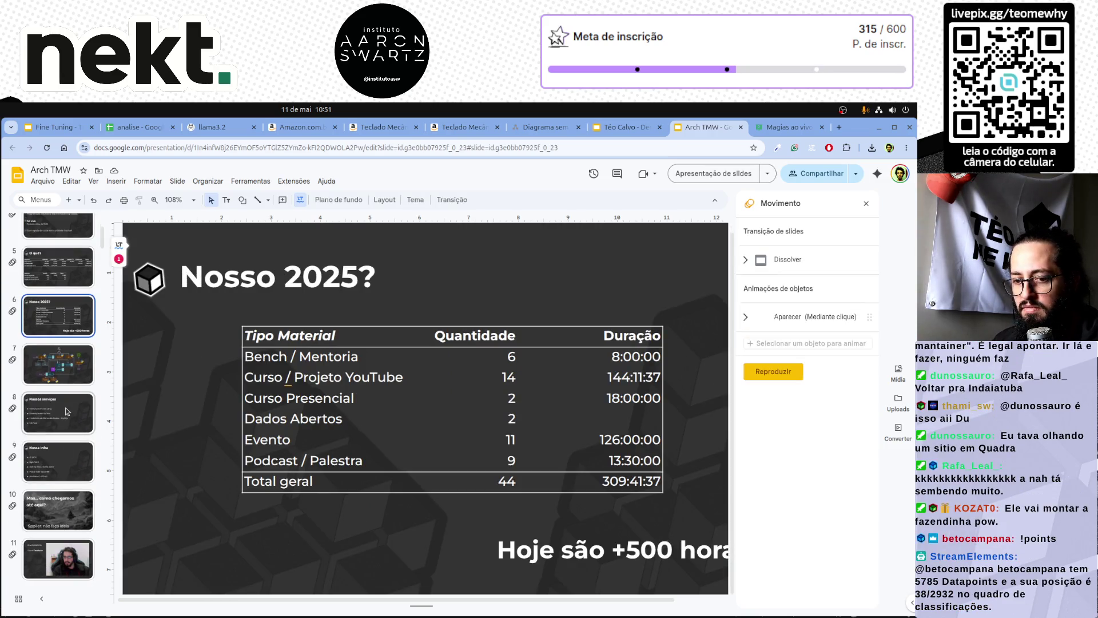
scroll(65, 412, "down", 2)
scroll(68, 429, "down", 3)
scroll(67, 445, "down", 3)
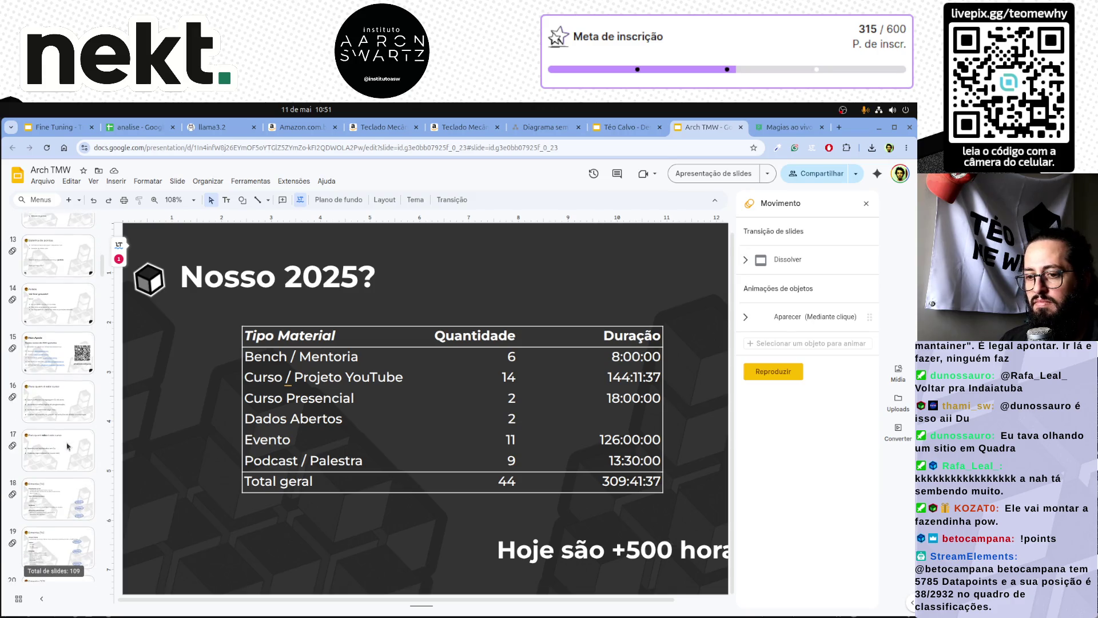
Select the three Ementa slides together and delete them.
left_click(63, 495)
scroll(63, 481, "down", 1)
left_click(64, 471)
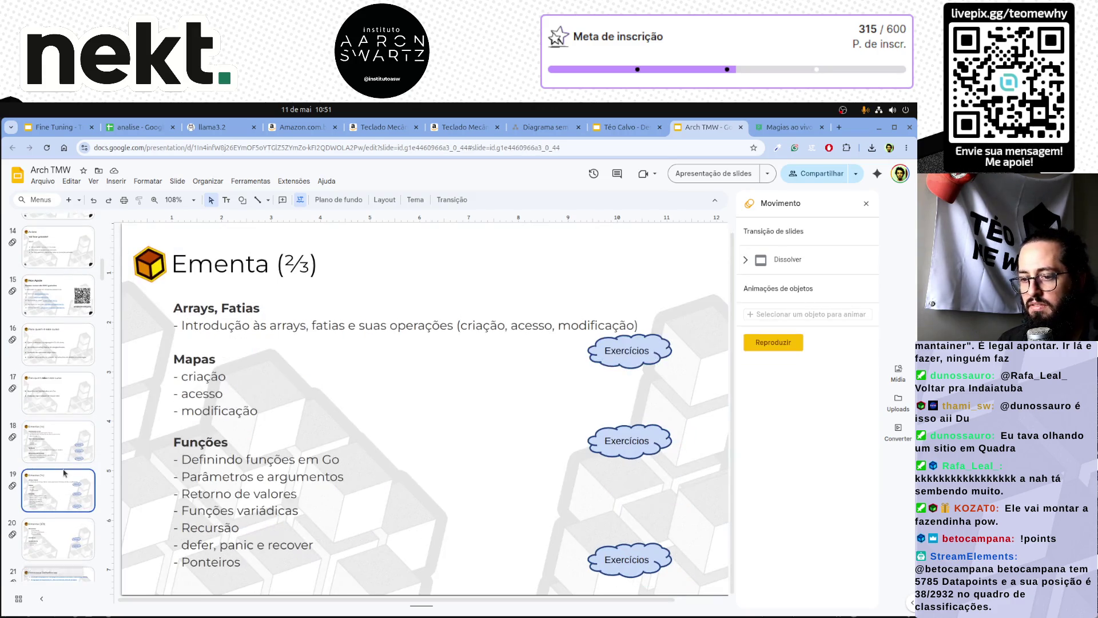
left_click(70, 443)
scroll(71, 456, "down", 2)
key("shift+Down")
key("shift+Down")
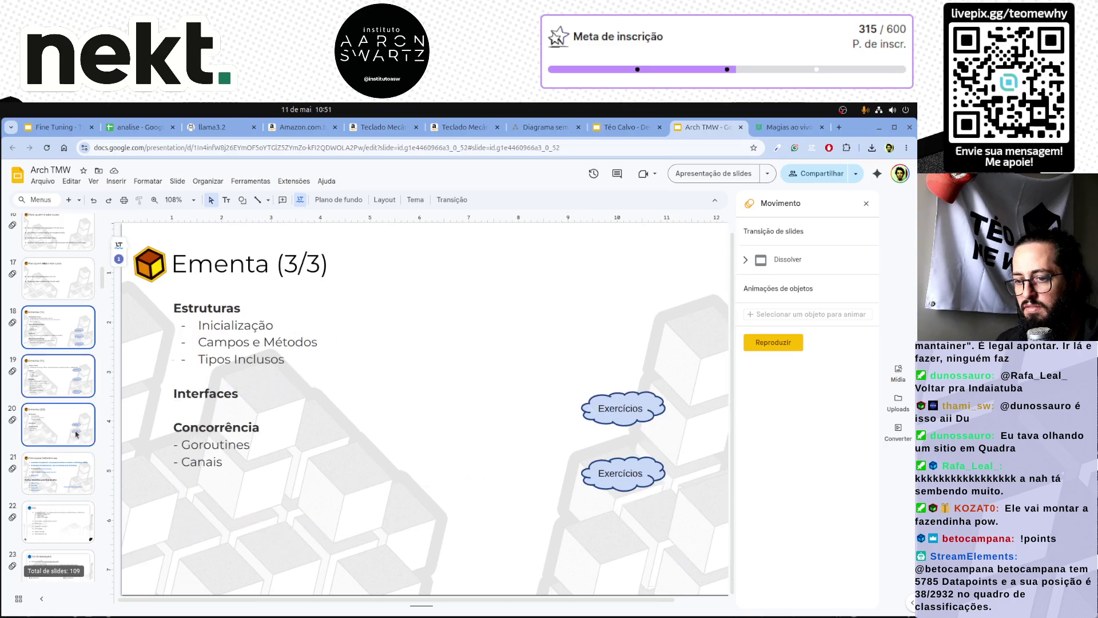
key("Delete")
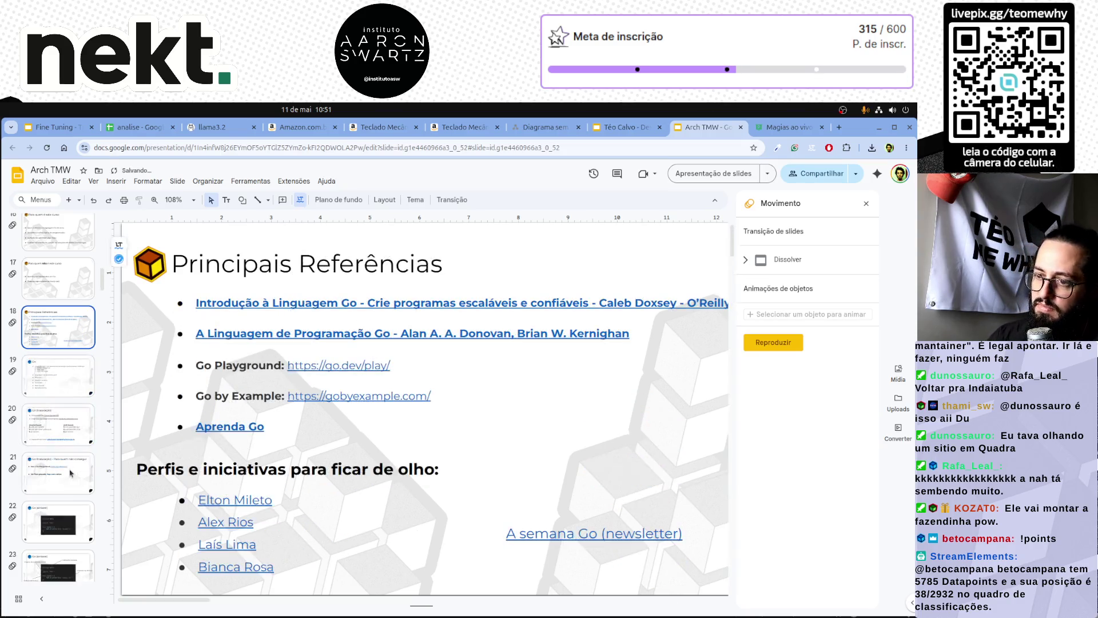
Select the block from slide 14 Avisos through slide 104 DESAFIO and delete it.
left_click(54, 289)
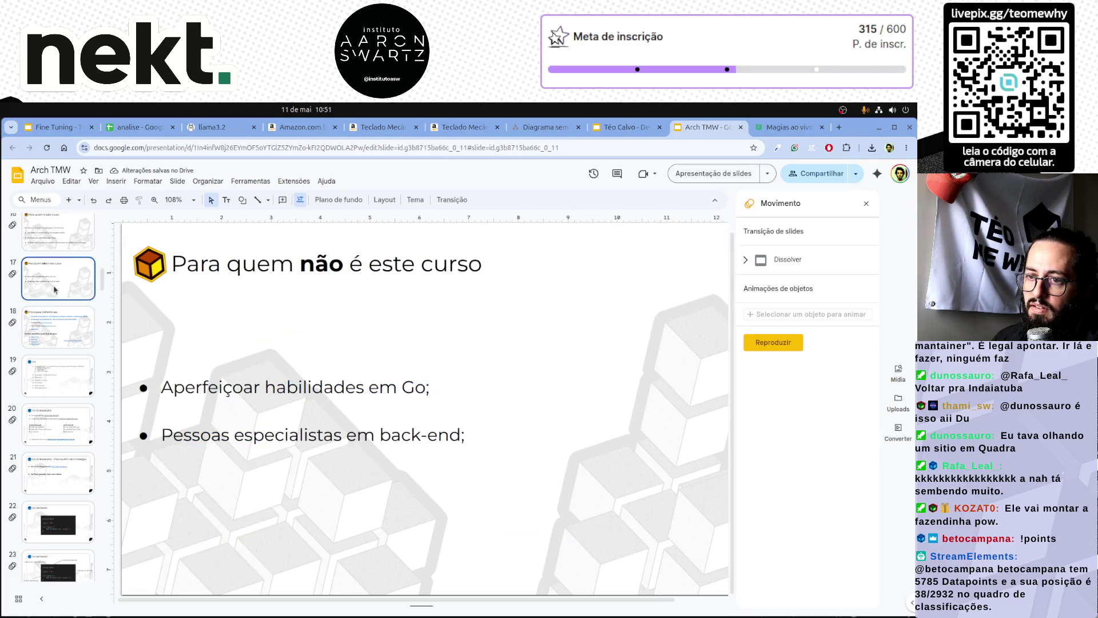
scroll(54, 289, "up", 2)
scroll(54, 288, "up", 3)
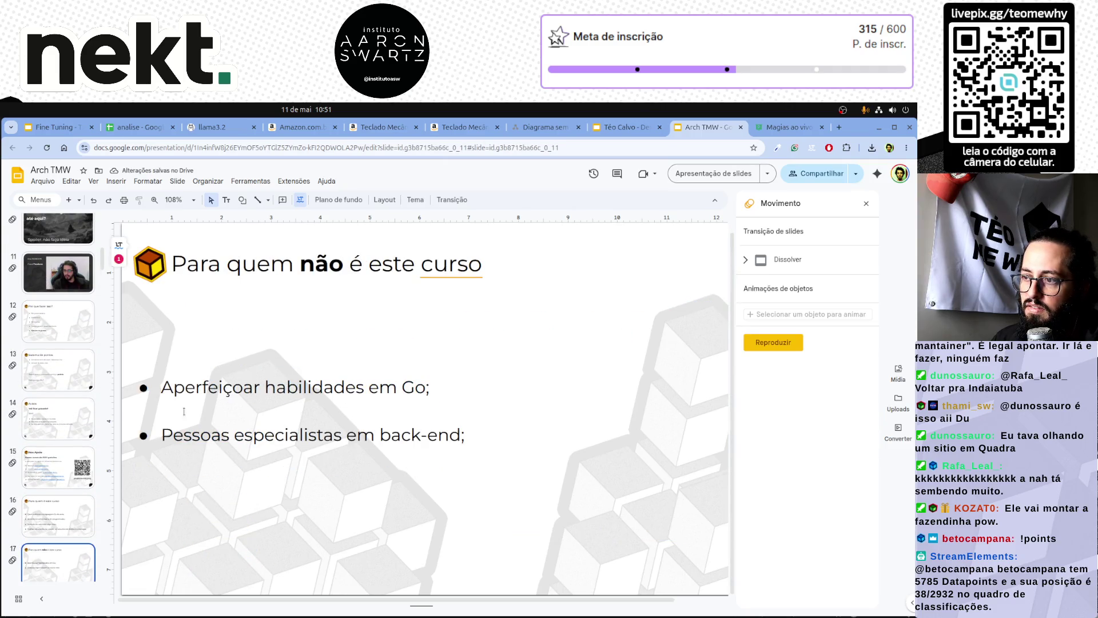
left_click(59, 333)
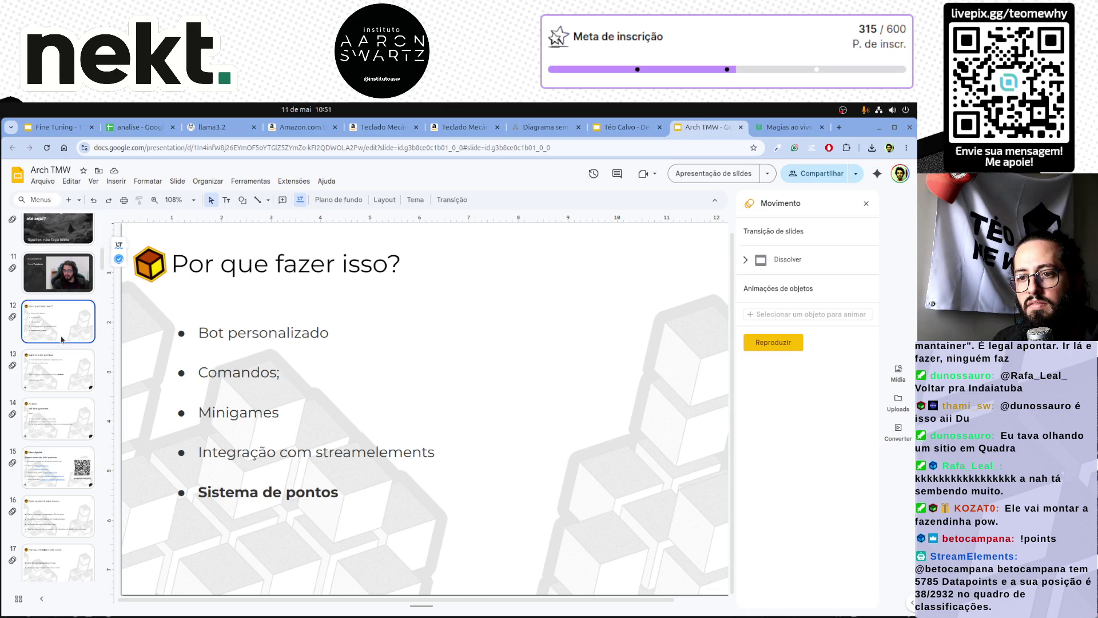
left_click(62, 378)
left_click(64, 433)
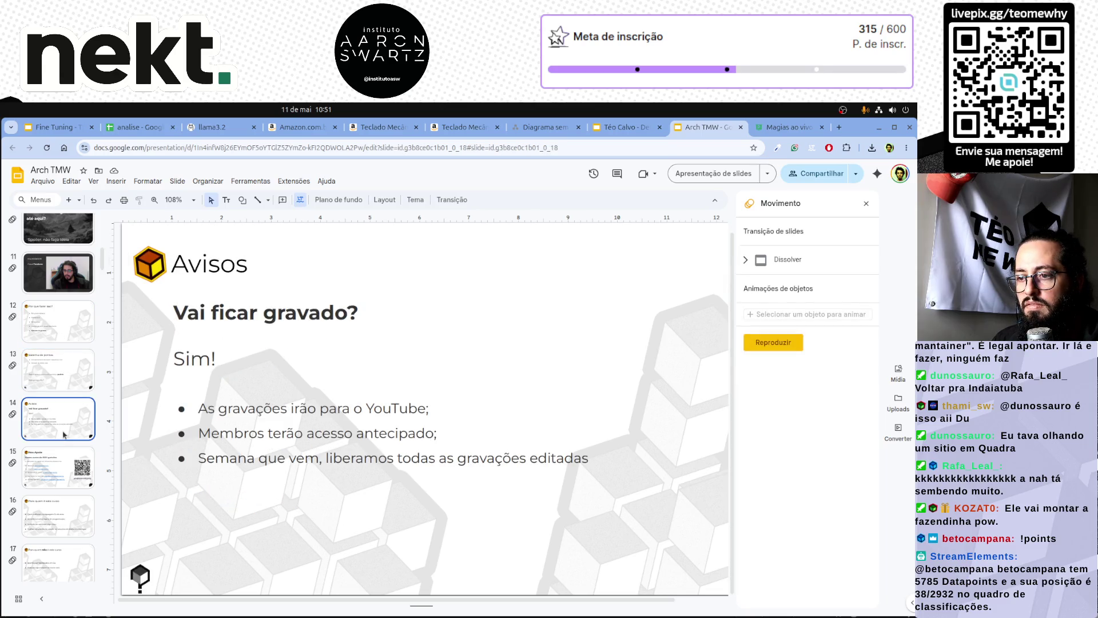
left_click(63, 384)
left_click(66, 432)
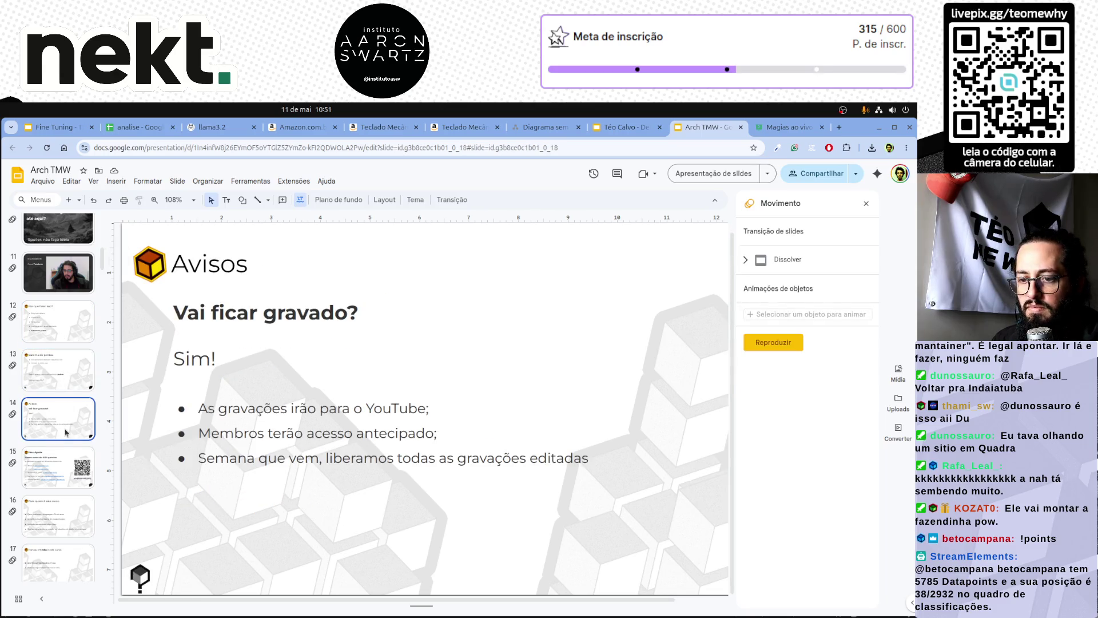
scroll(66, 432, "down", 5)
scroll(65, 432, "down", 5)
scroll(66, 432, "down", 5)
scroll(65, 433, "down", 5)
scroll(66, 432, "down", 8)
scroll(66, 433, "down", 8)
scroll(66, 432, "down", 6)
scroll(66, 433, "down", 8)
scroll(65, 432, "down", 4)
scroll(65, 432, "down", 3)
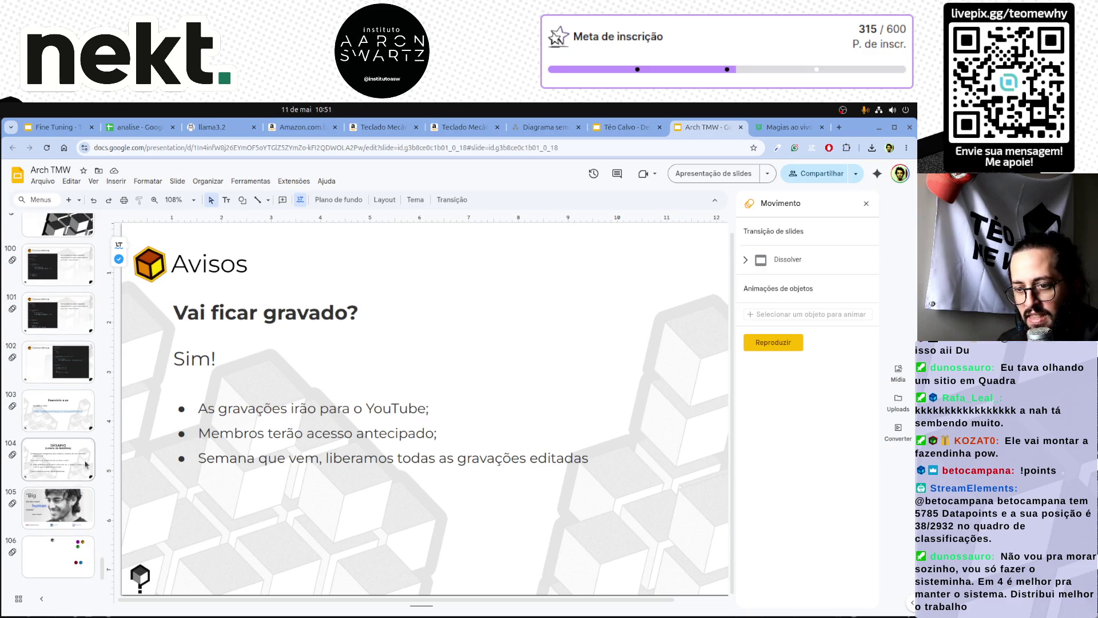
scroll(86, 464, "up", 2)
scroll(85, 464, "up", 2)
scroll(84, 467, "down", 2)
scroll(83, 469, "down", 2)
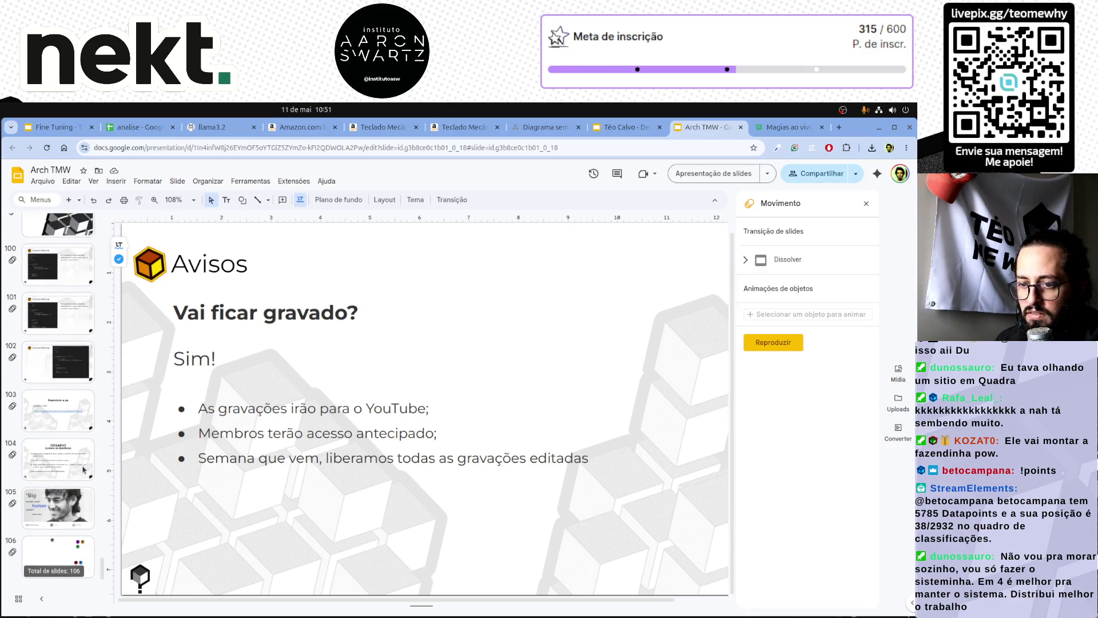
left_click(69, 454)
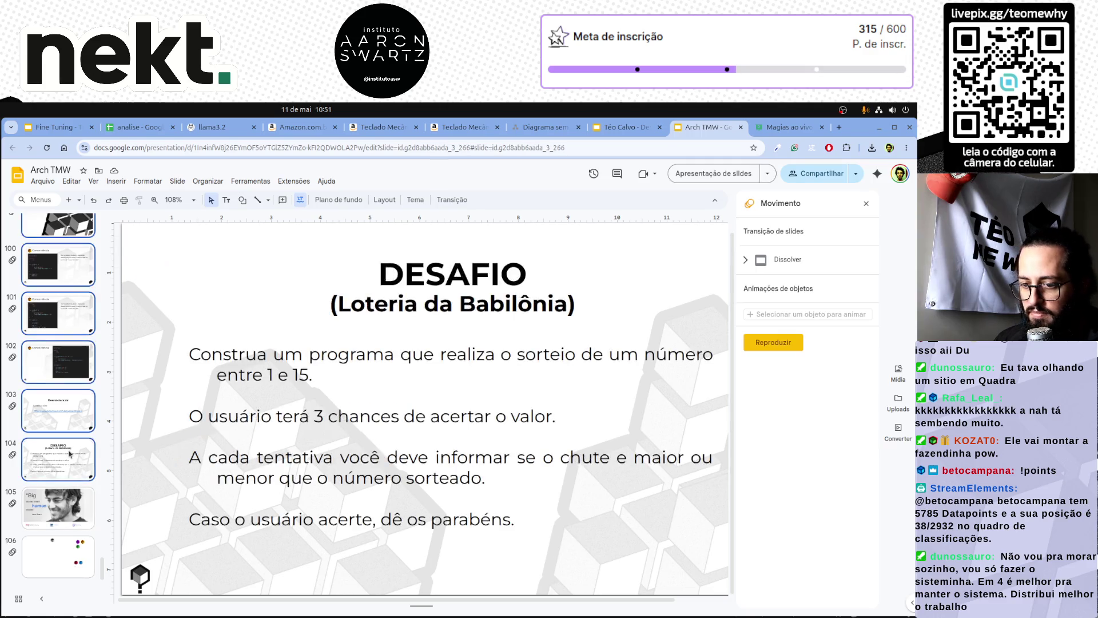
key("Delete")
key("Up")
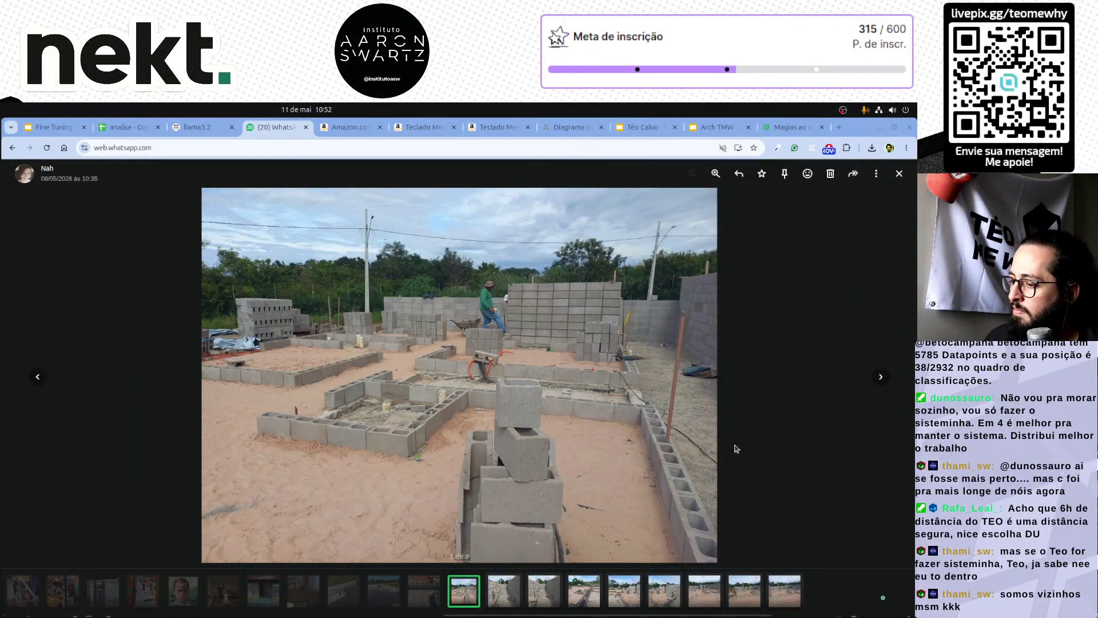
Advance to photo 4 of 9 and zoom in and out around the block stacks and wooden table.
left_click(878, 376)
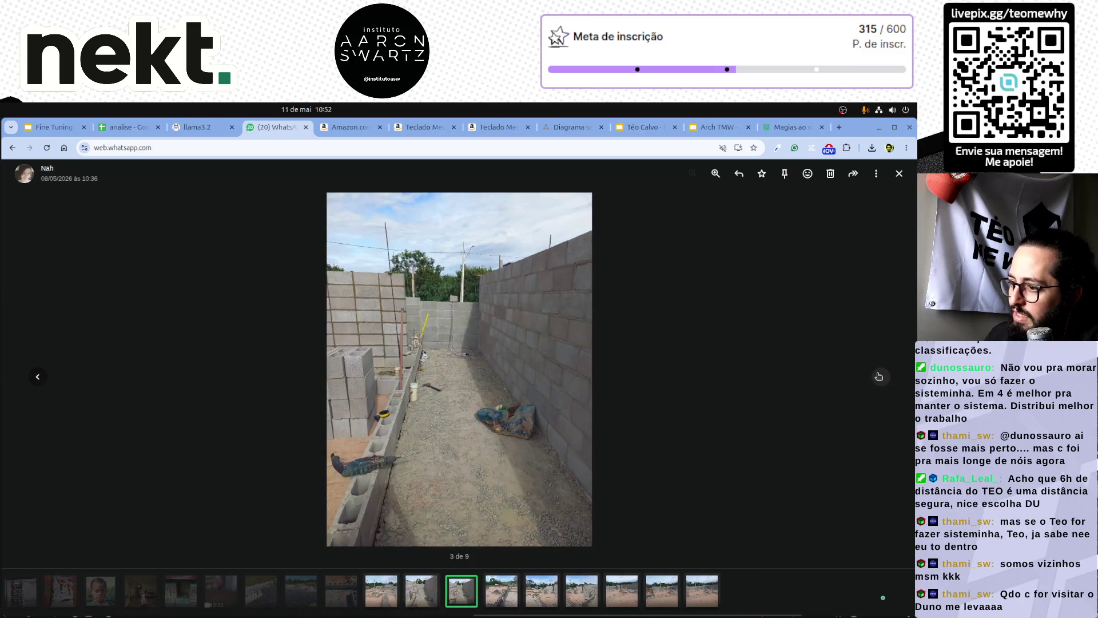
left_click(878, 376)
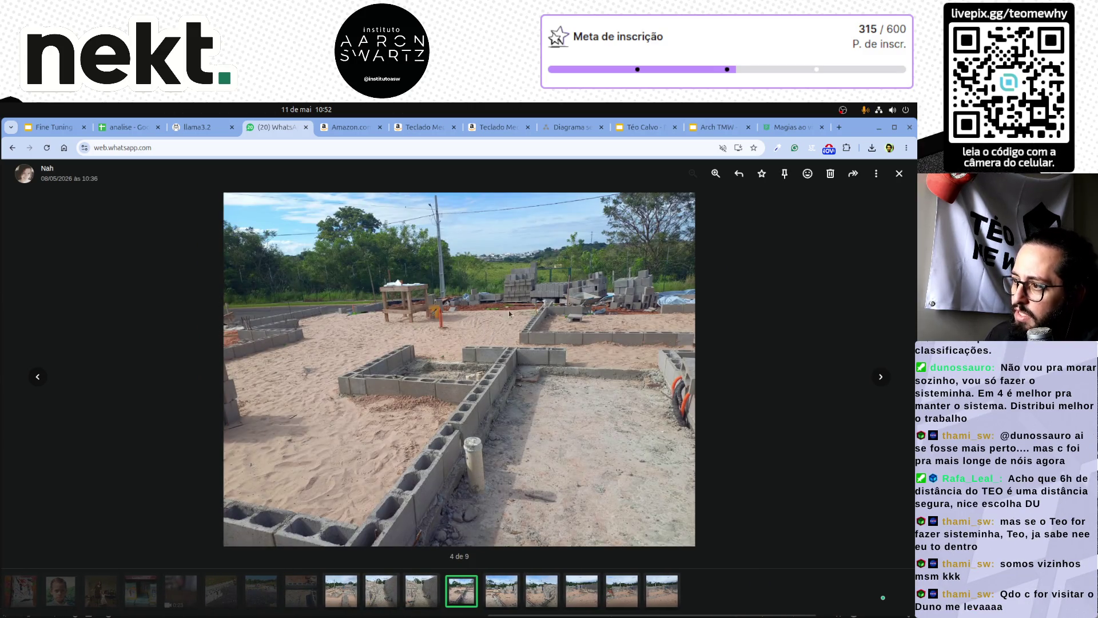
left_click(560, 271)
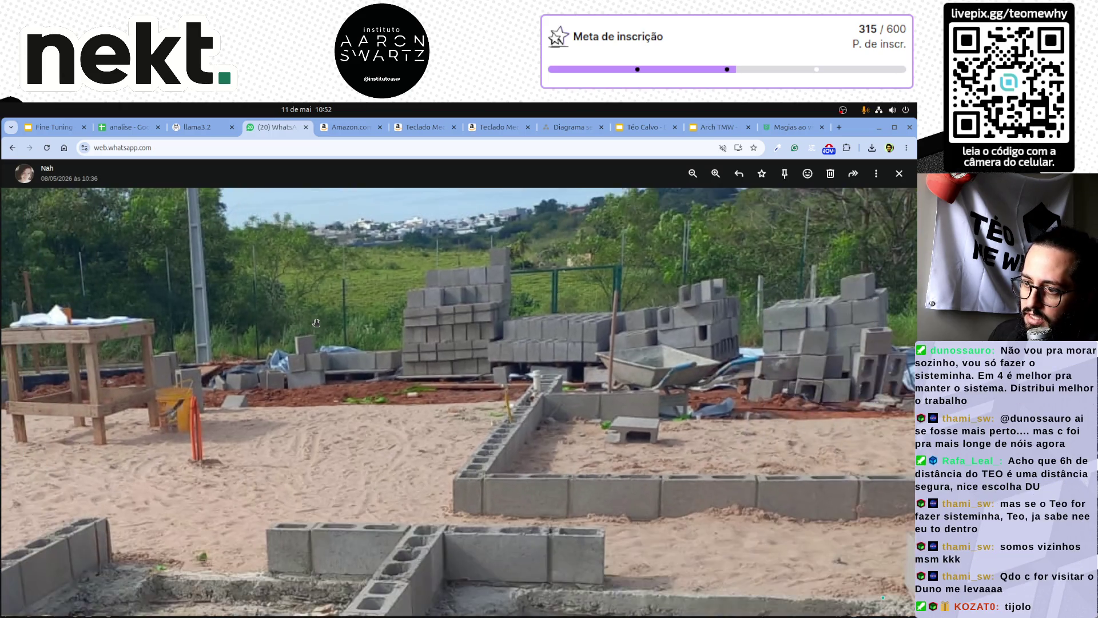
left_click(320, 321)
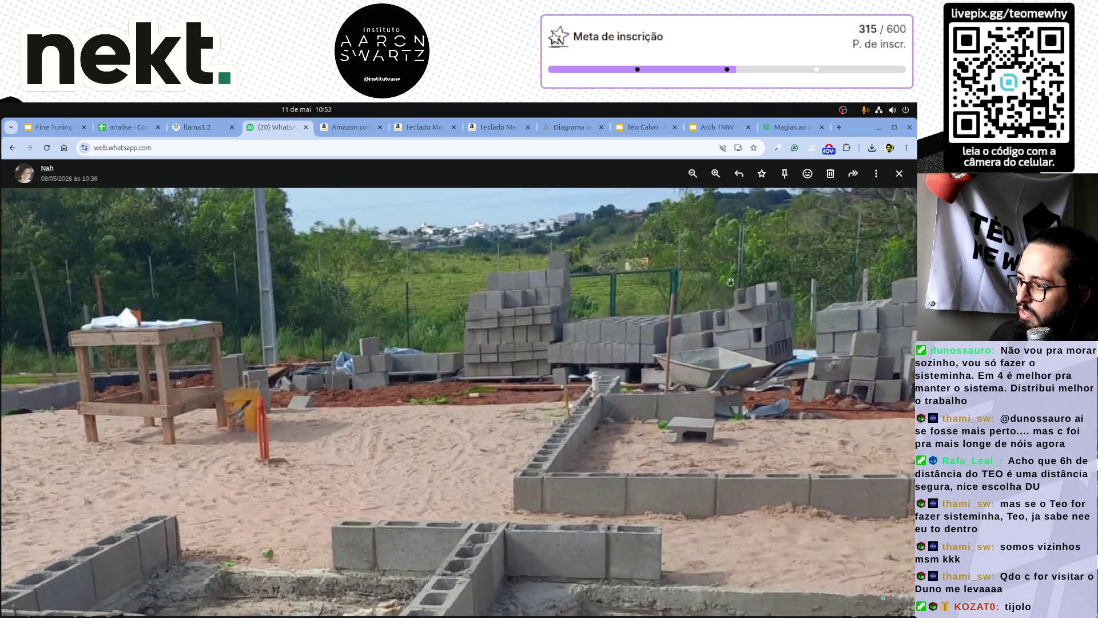
left_click(611, 257)
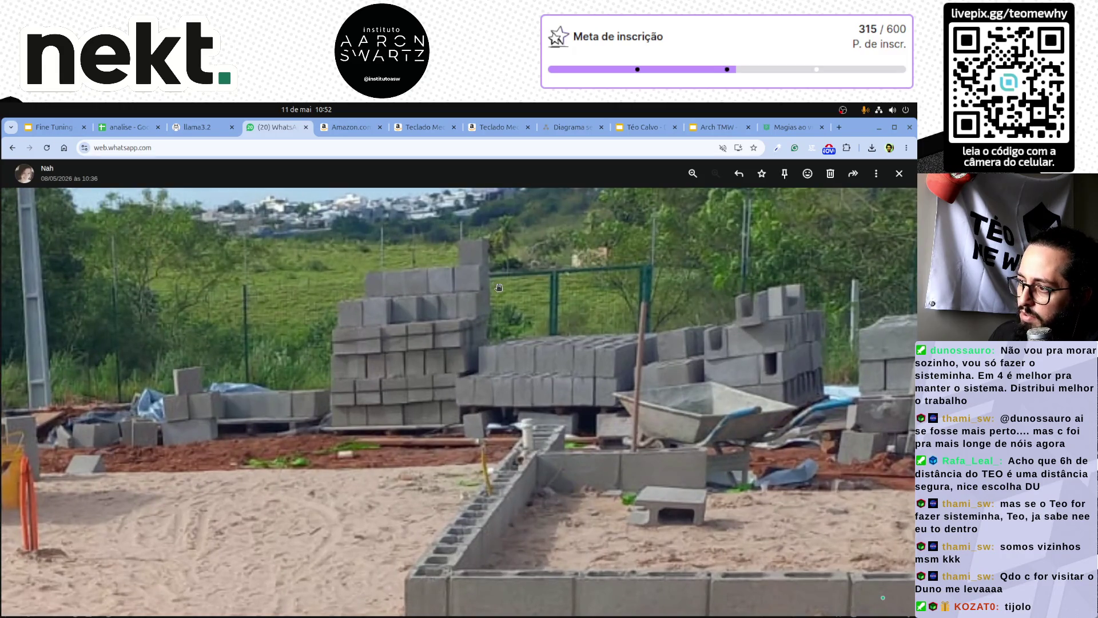
left_click(542, 340)
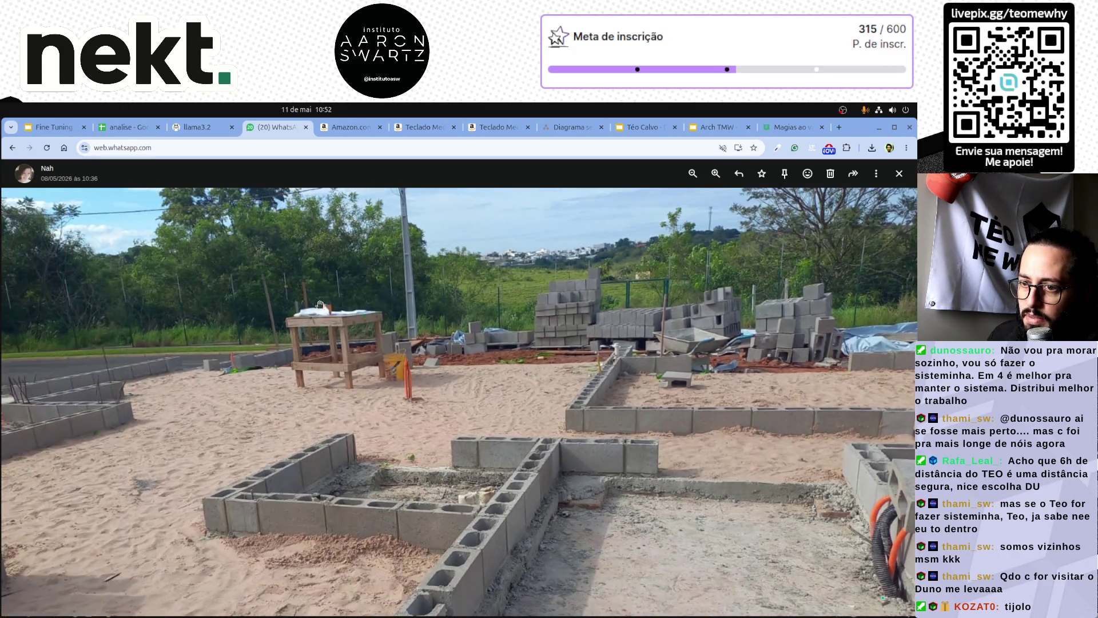
left_click(326, 304)
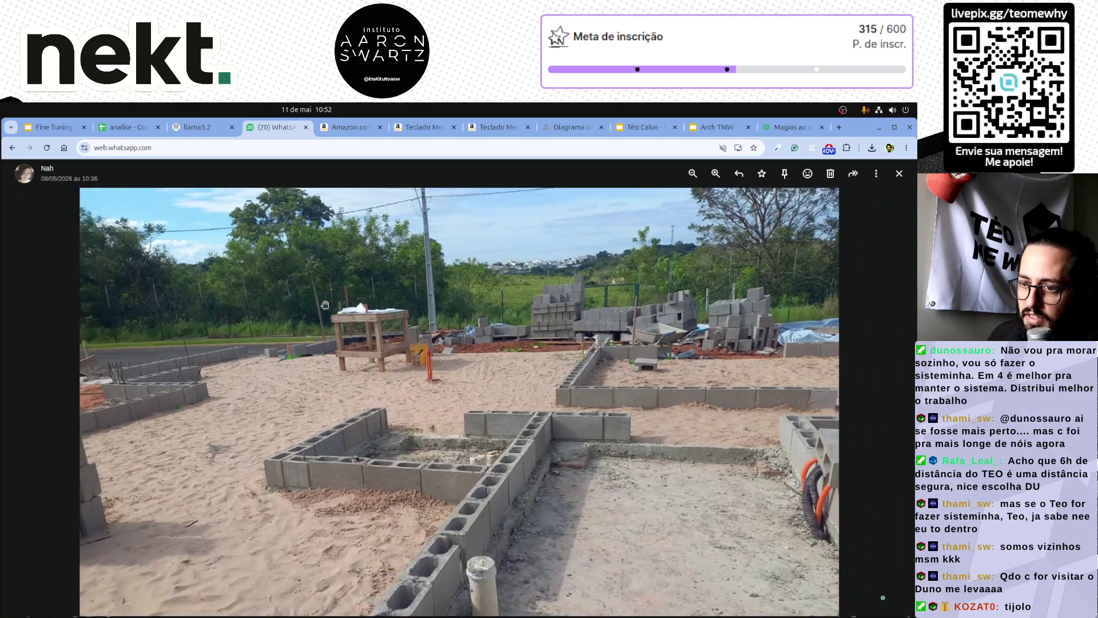
left_click(815, 304)
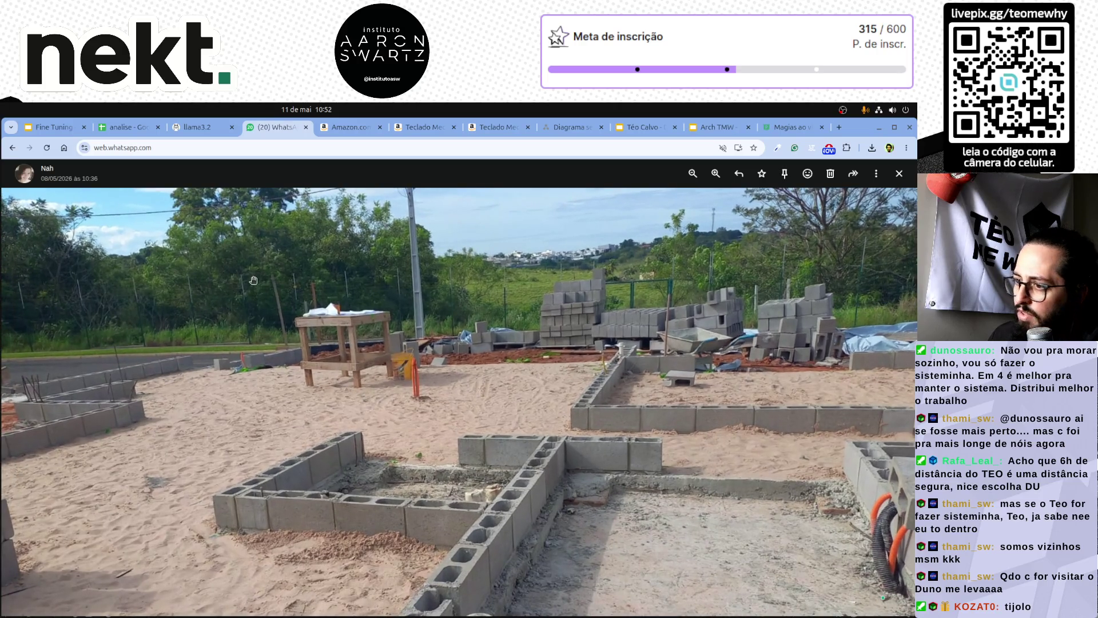
left_click(311, 304)
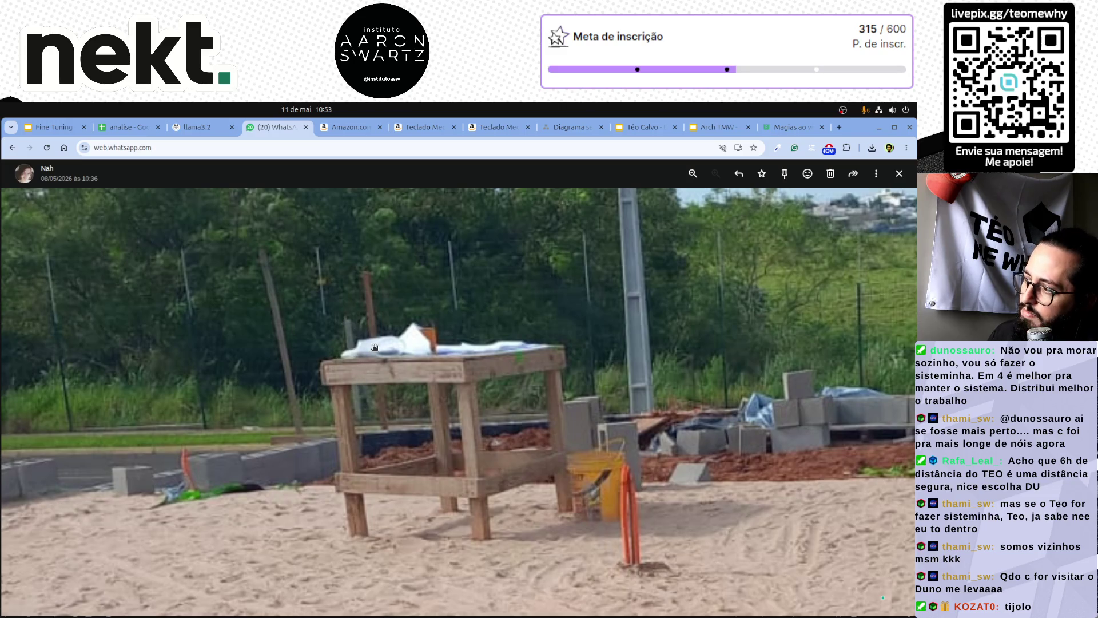
scroll(328, 346, "down", 1)
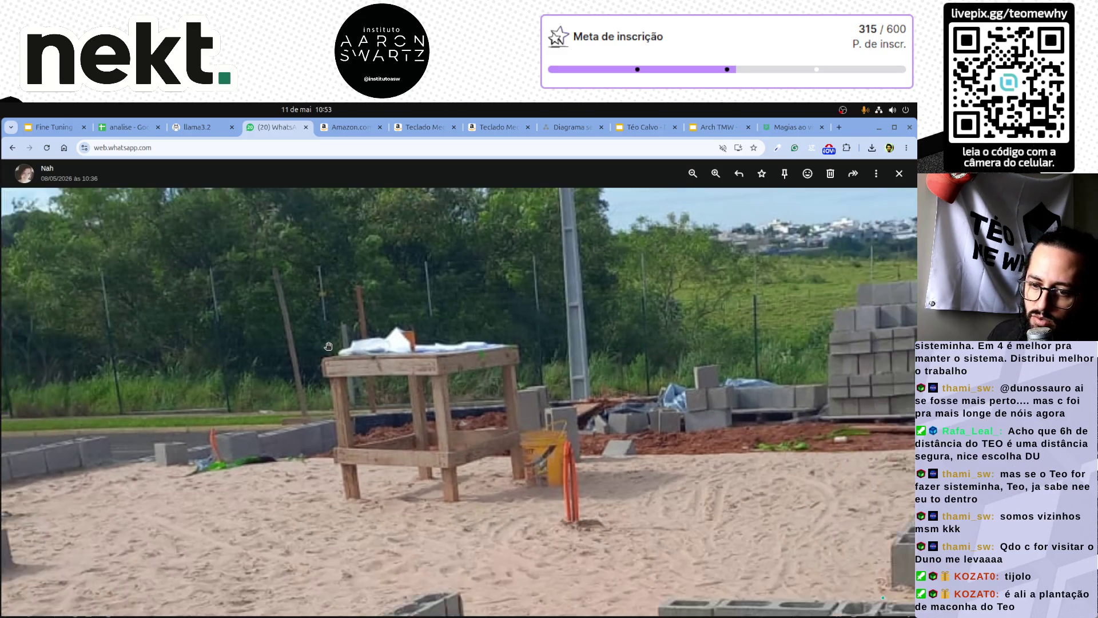
scroll(345, 343, "down", 1)
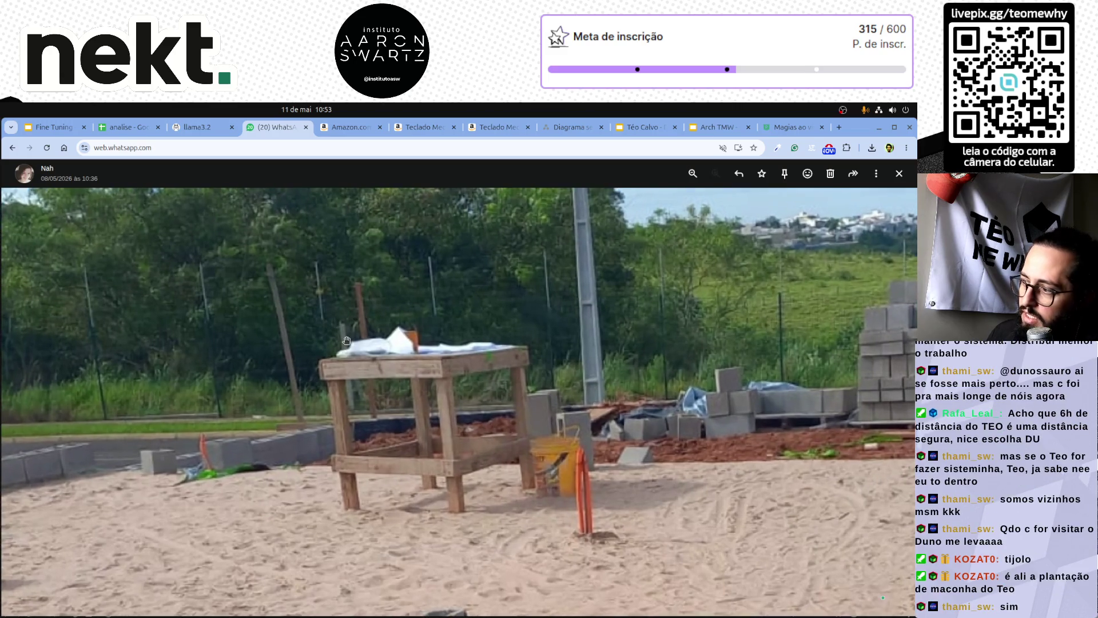
scroll(345, 343, "down", 1)
scroll(344, 343, "down", 1)
scroll(345, 343, "down", 2)
scroll(217, 356, "up", 1)
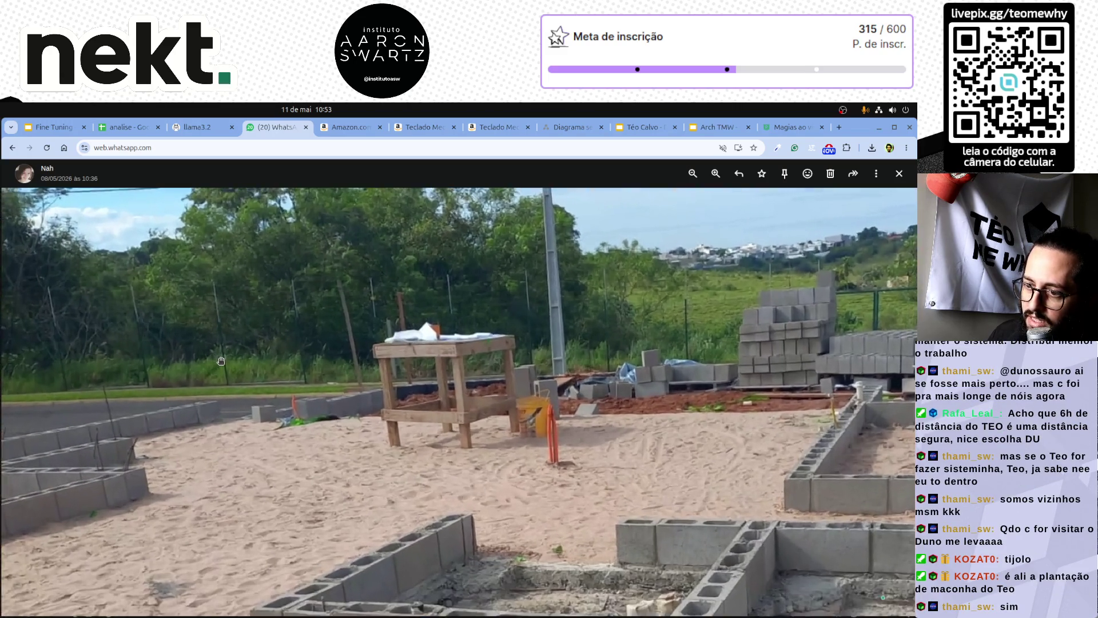
scroll(216, 356, "up", 1)
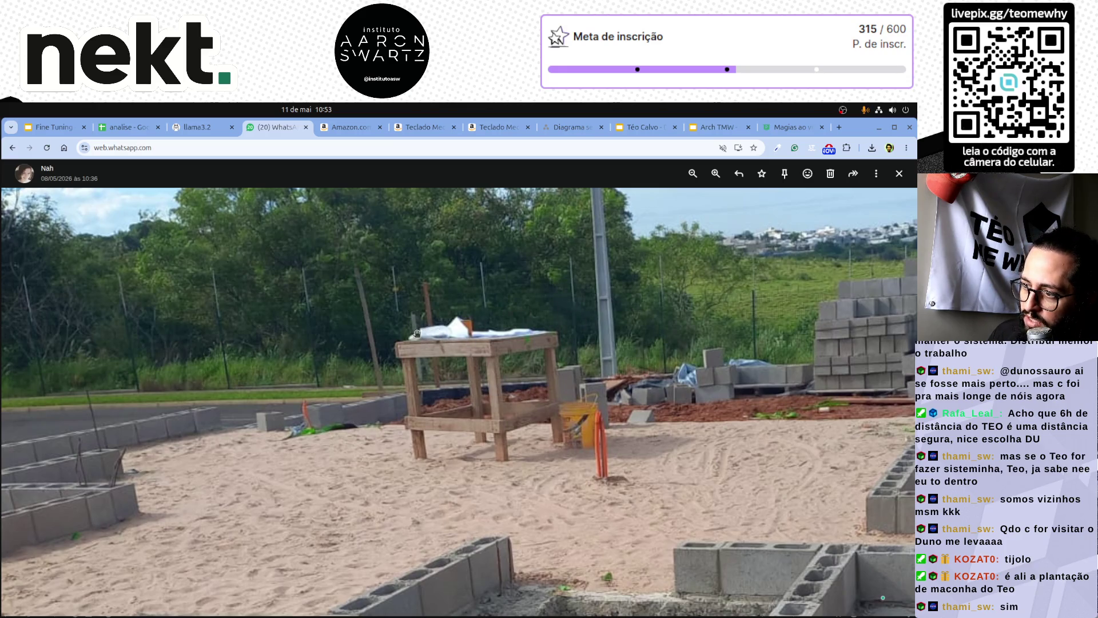
scroll(415, 334, "down", 1)
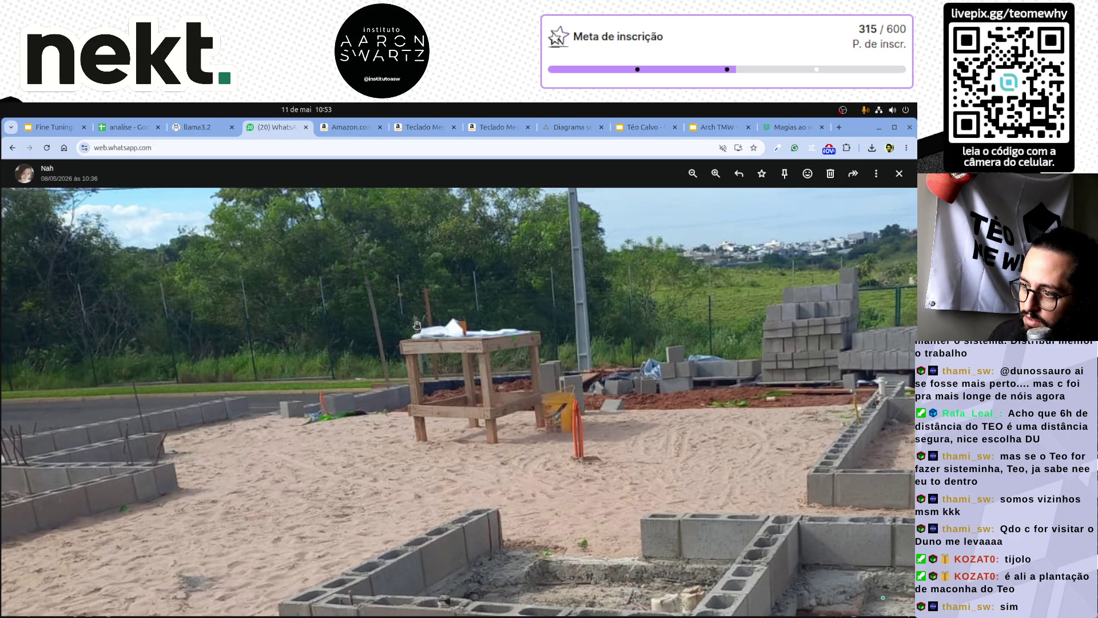
scroll(416, 325, "up", 2)
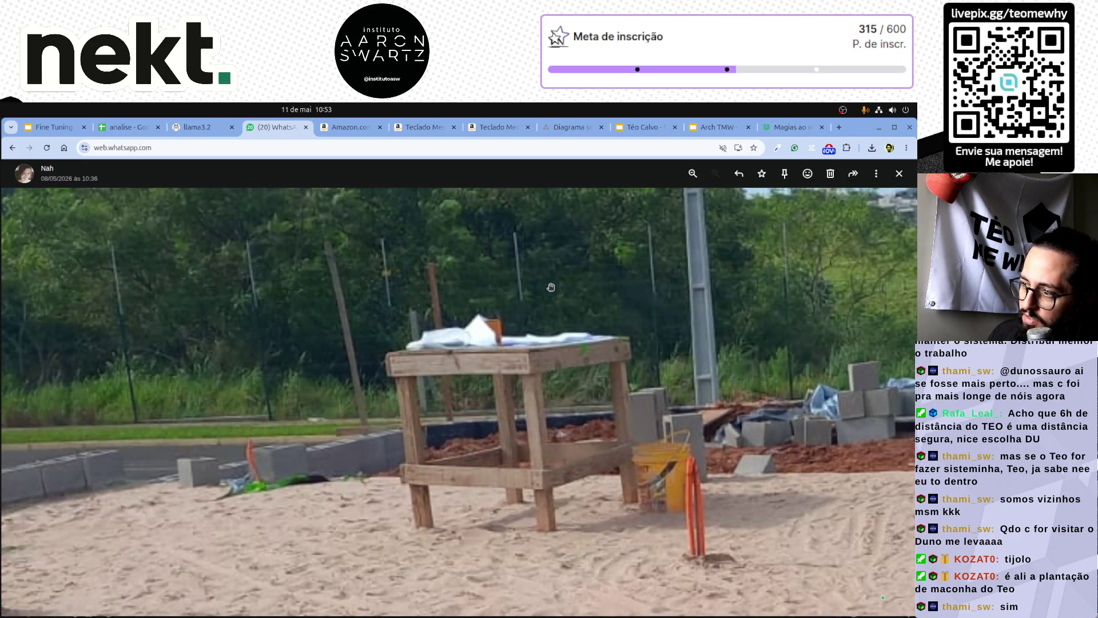
scroll(702, 269, "down", 3)
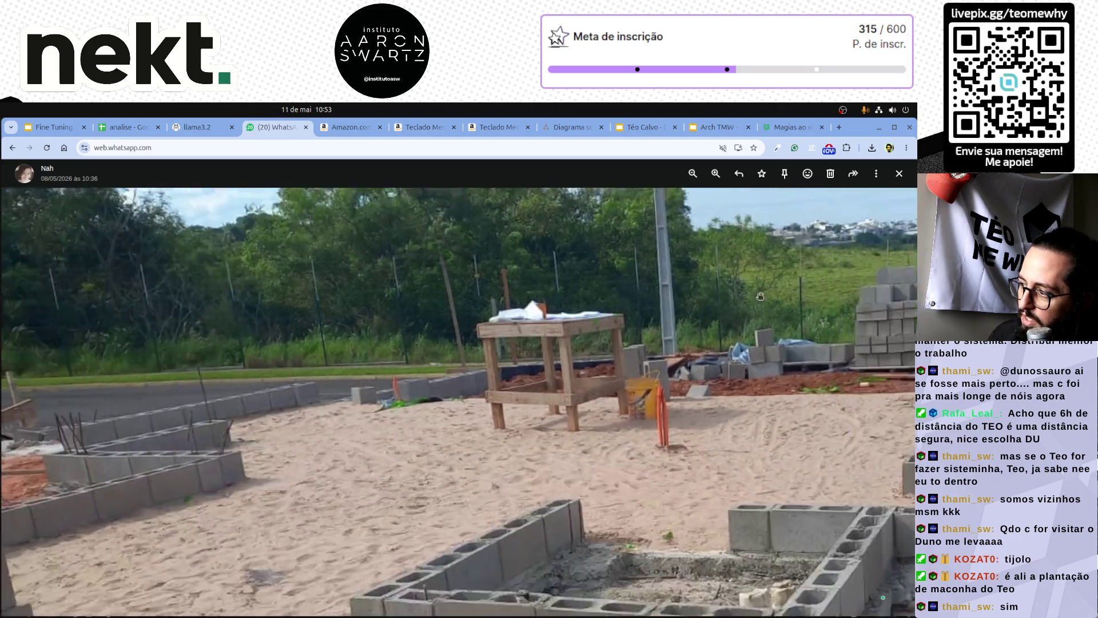
scroll(797, 315, "down", 1)
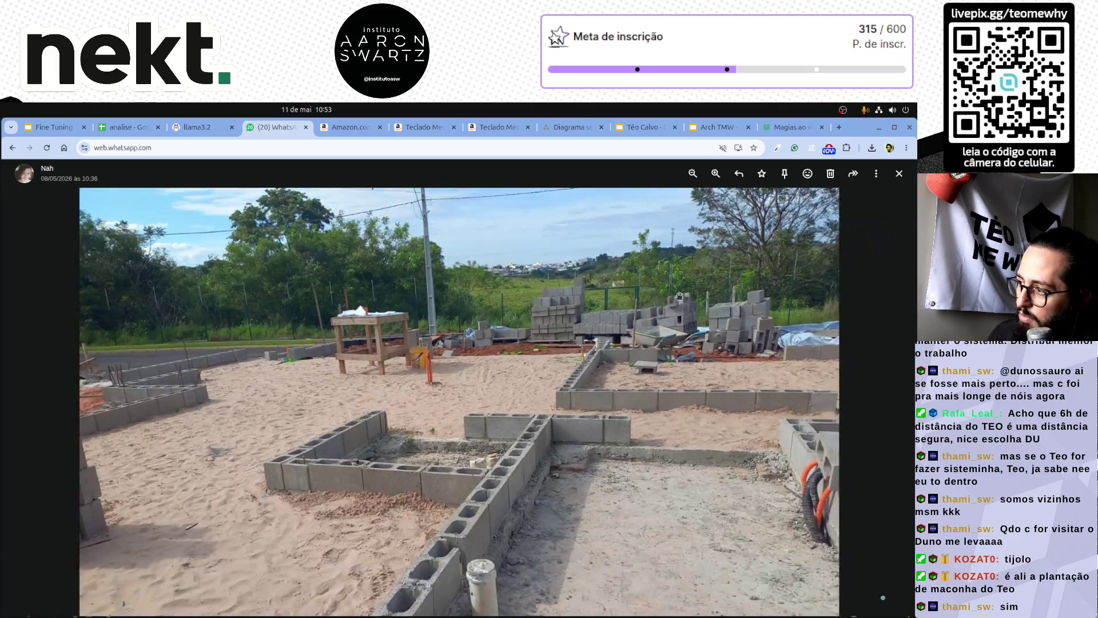
scroll(554, 303, "up", 2)
scroll(554, 304, "up", 1)
scroll(831, 314, "up", 1)
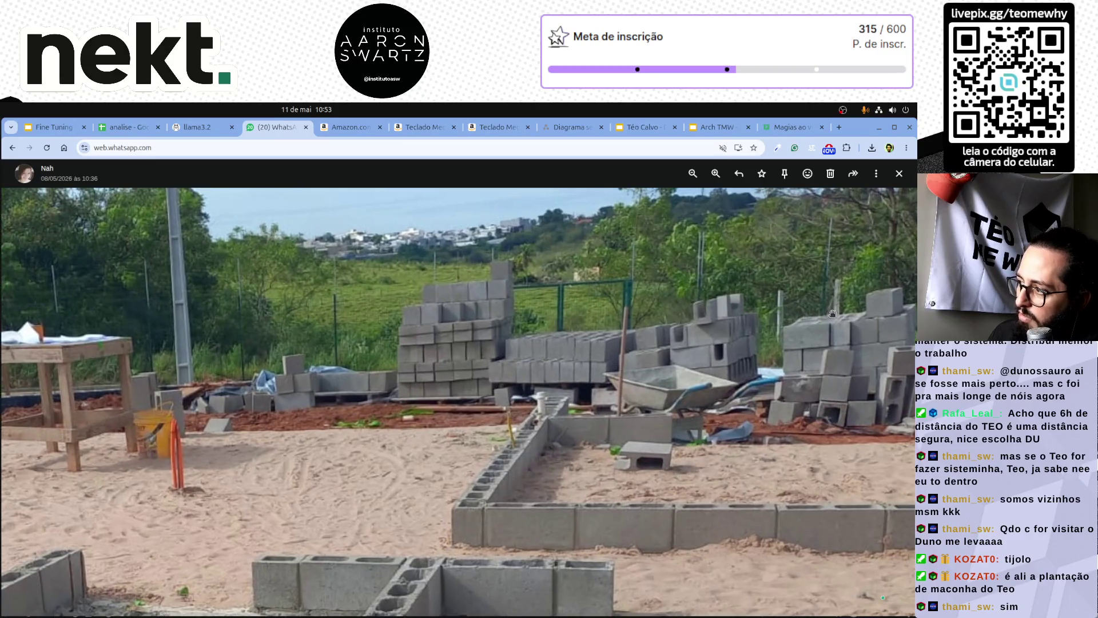
scroll(829, 289, "up", 1)
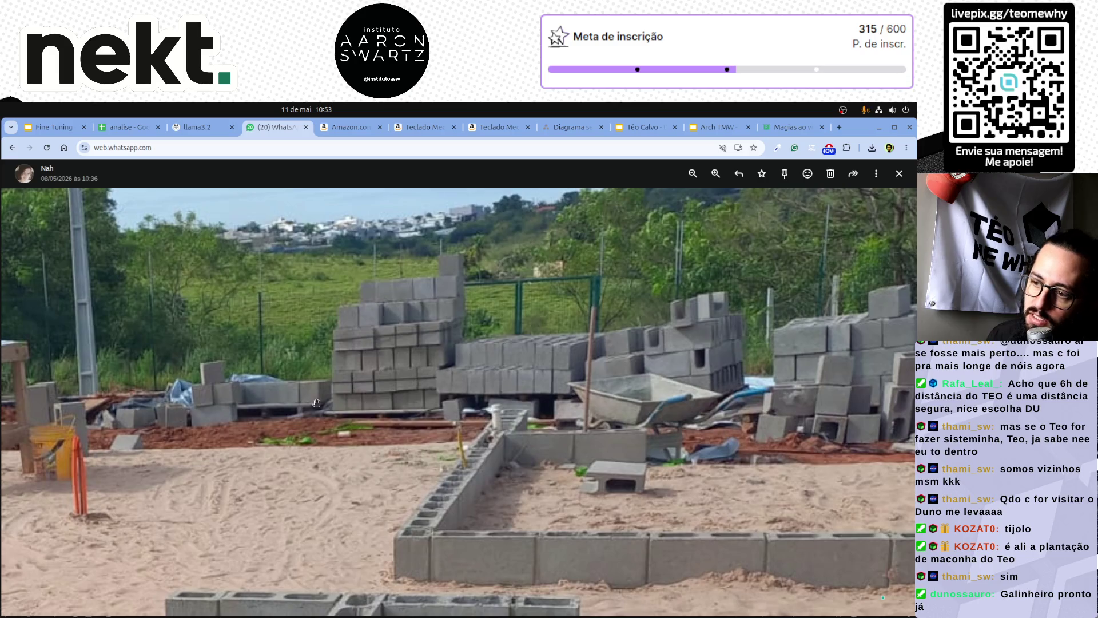
Reset the construction-site photo to its fitted full view.
key("Right")
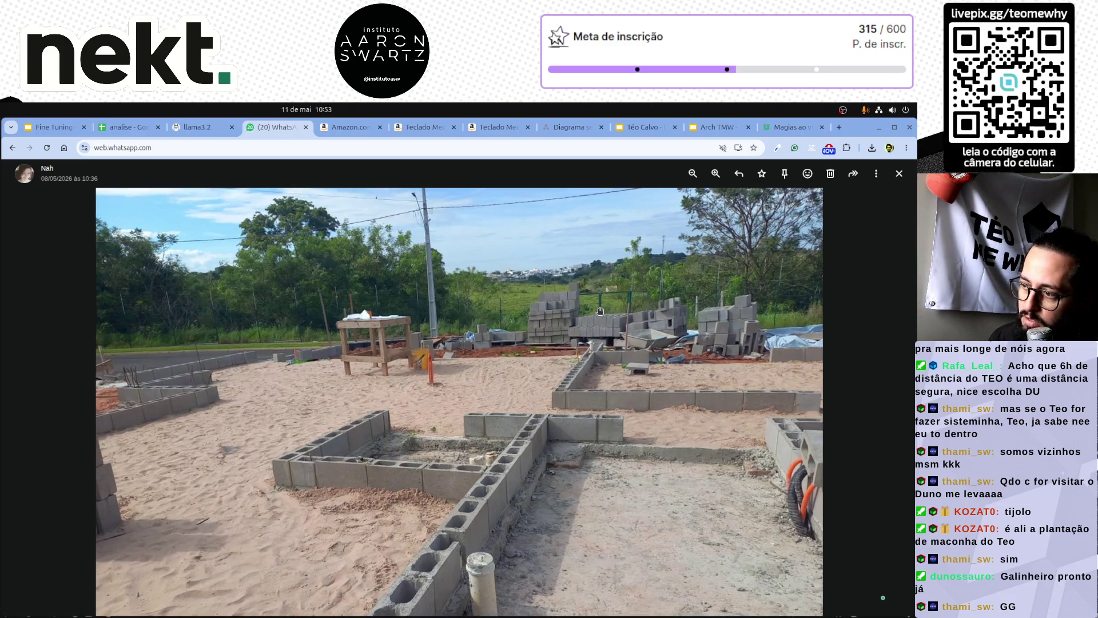
left_click(668, 299)
left_click_drag(685, 294, 411, 334)
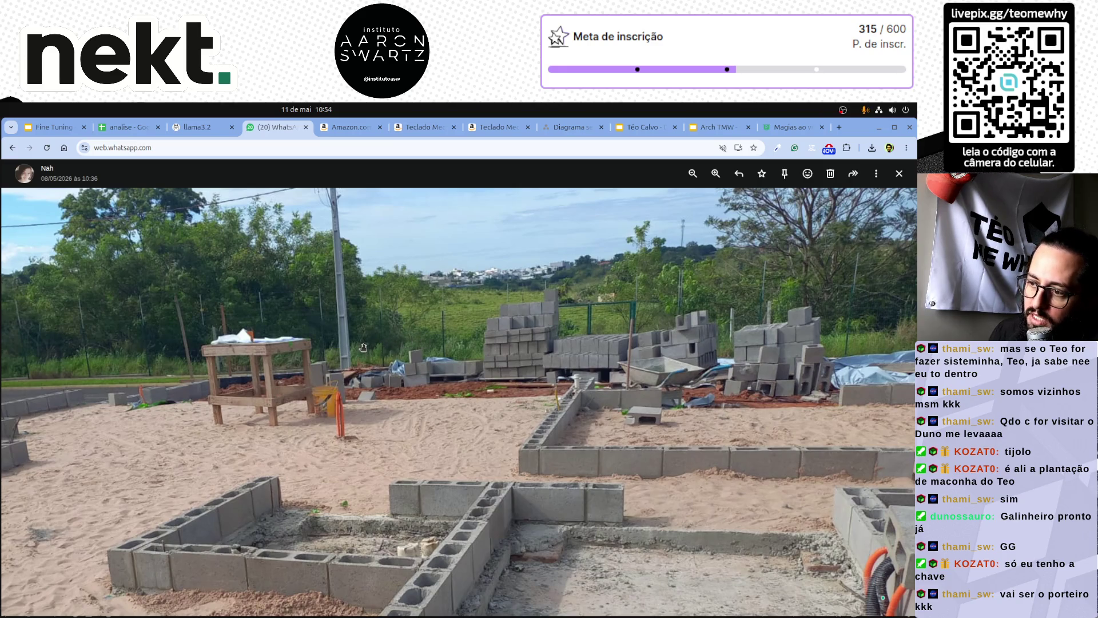
scroll(363, 348, "up", 2)
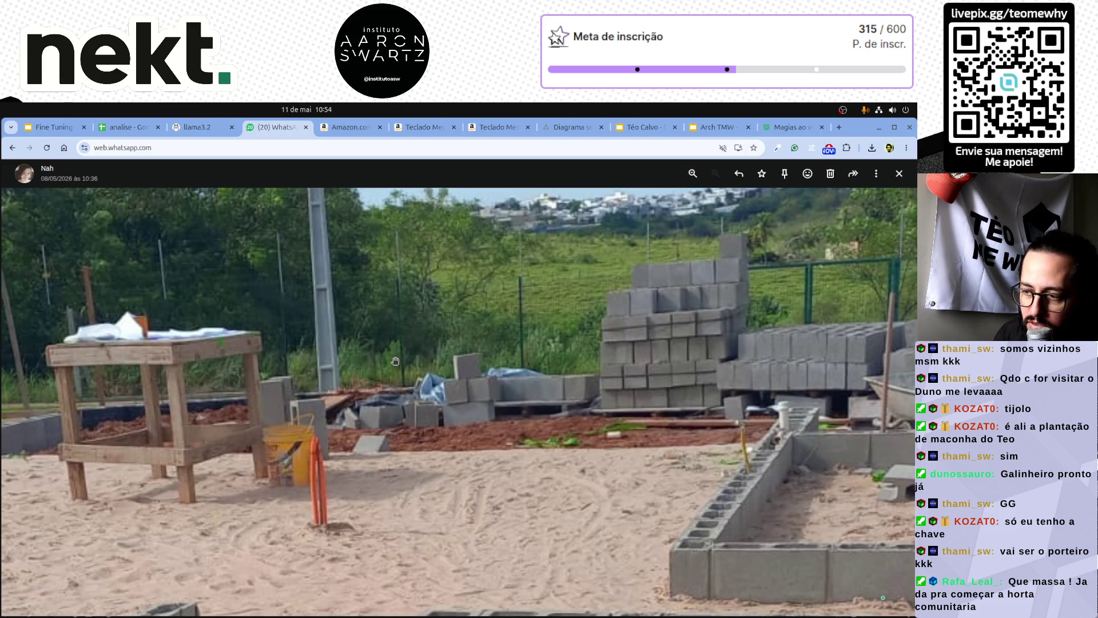
scroll(396, 361, "down", 1)
scroll(396, 361, "down", 1)
scroll(395, 361, "down", 1)
scroll(396, 360, "down", 1)
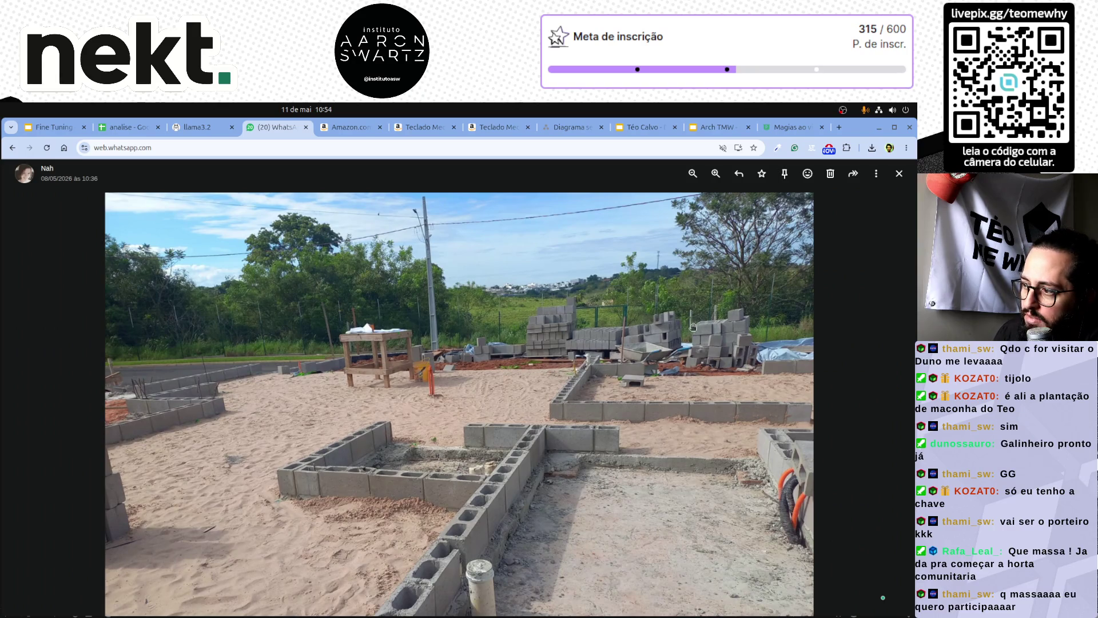
scroll(751, 320, "up", 1)
scroll(800, 317, "up", 1)
scroll(805, 316, "up", 1)
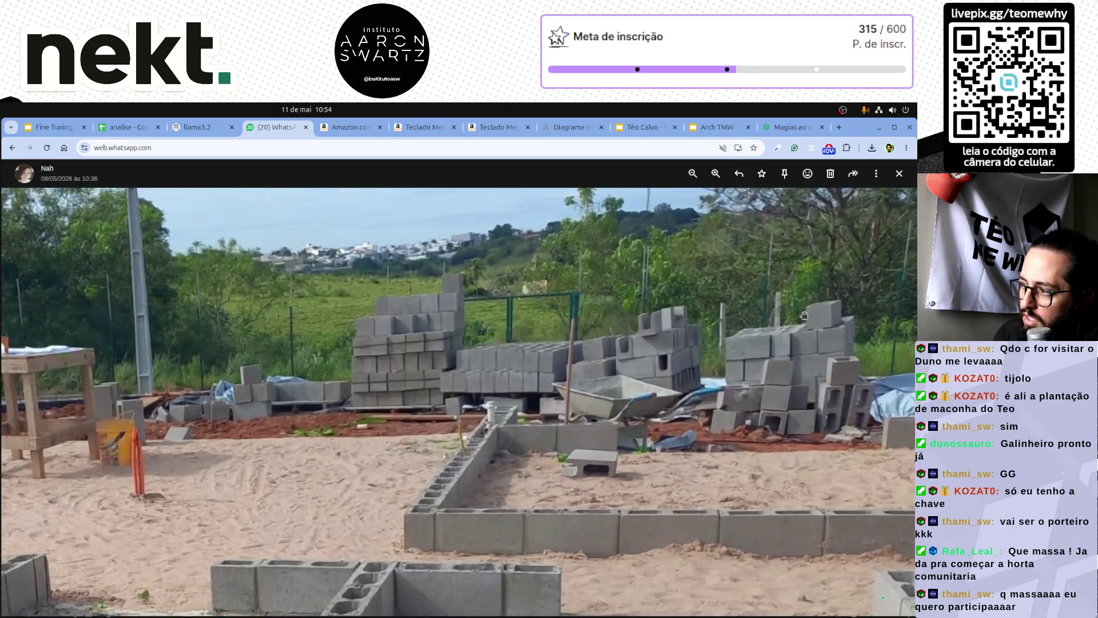
scroll(403, 358, "down", 1)
scroll(450, 346, "down", 1)
scroll(497, 334, "down", 1)
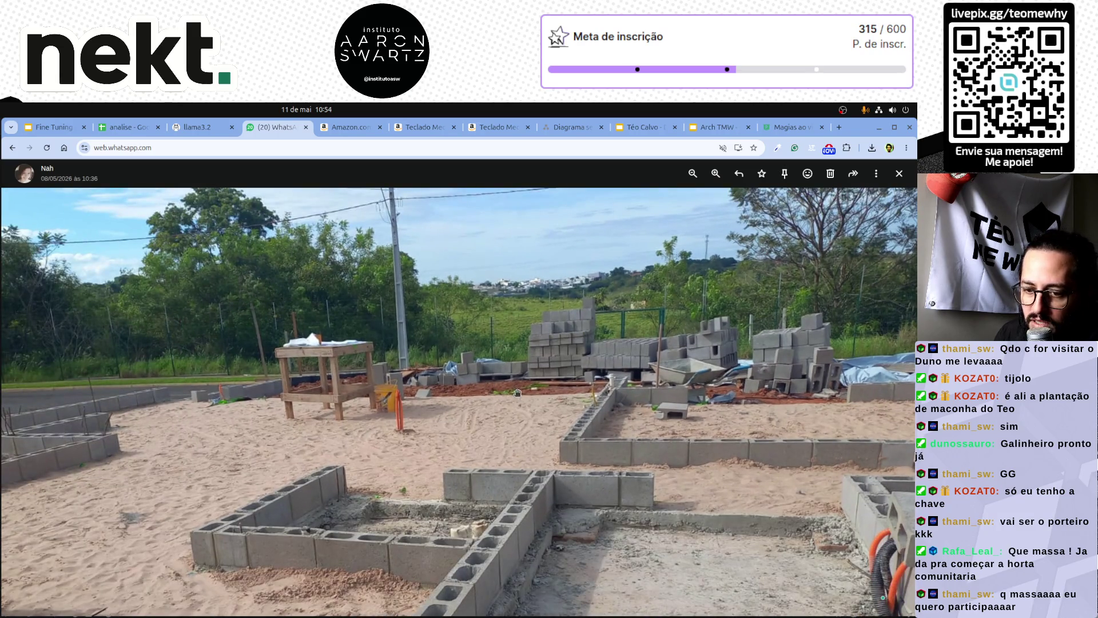
scroll(510, 396, "down", 1)
scroll(567, 343, "up", 2)
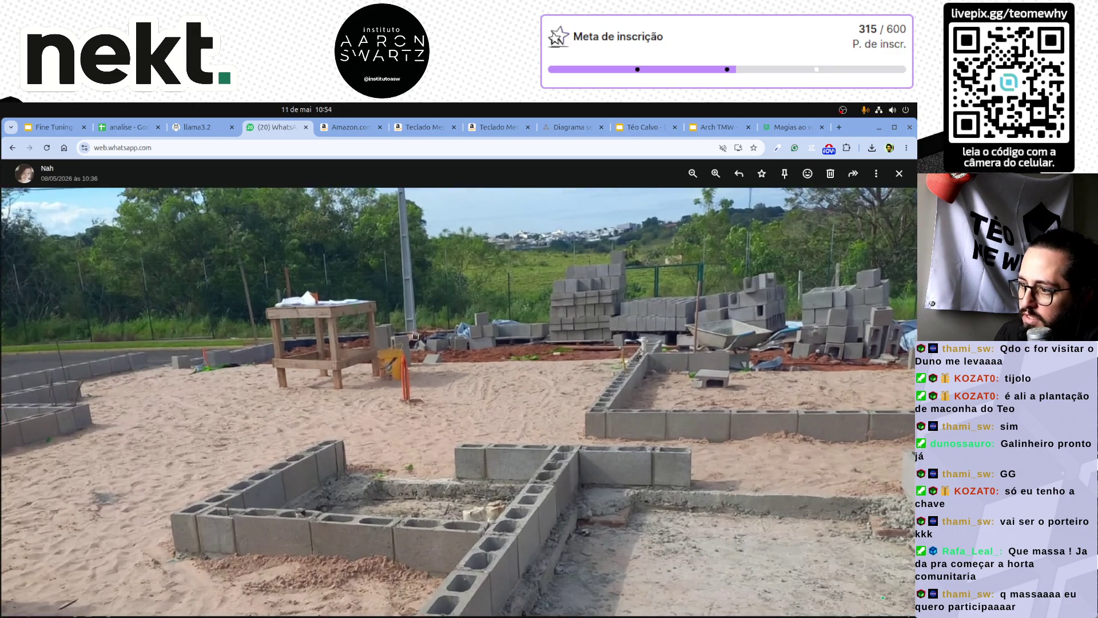
scroll(505, 323, "down", 1)
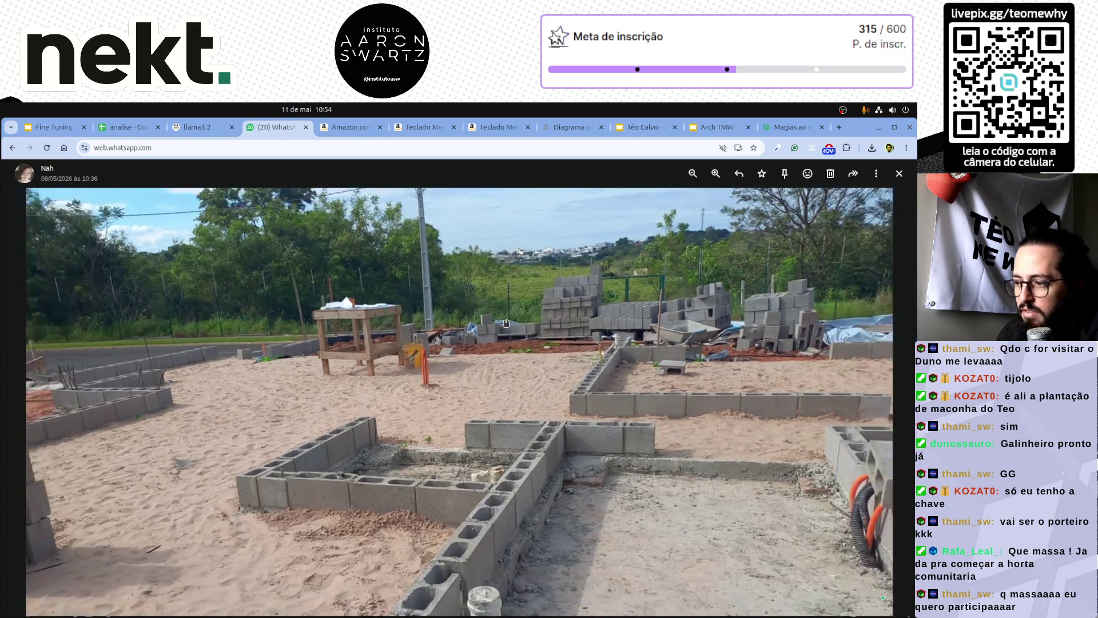
scroll(505, 322, "down", 1)
scroll(445, 390, "down", 1)
scroll(525, 408, "down", 1)
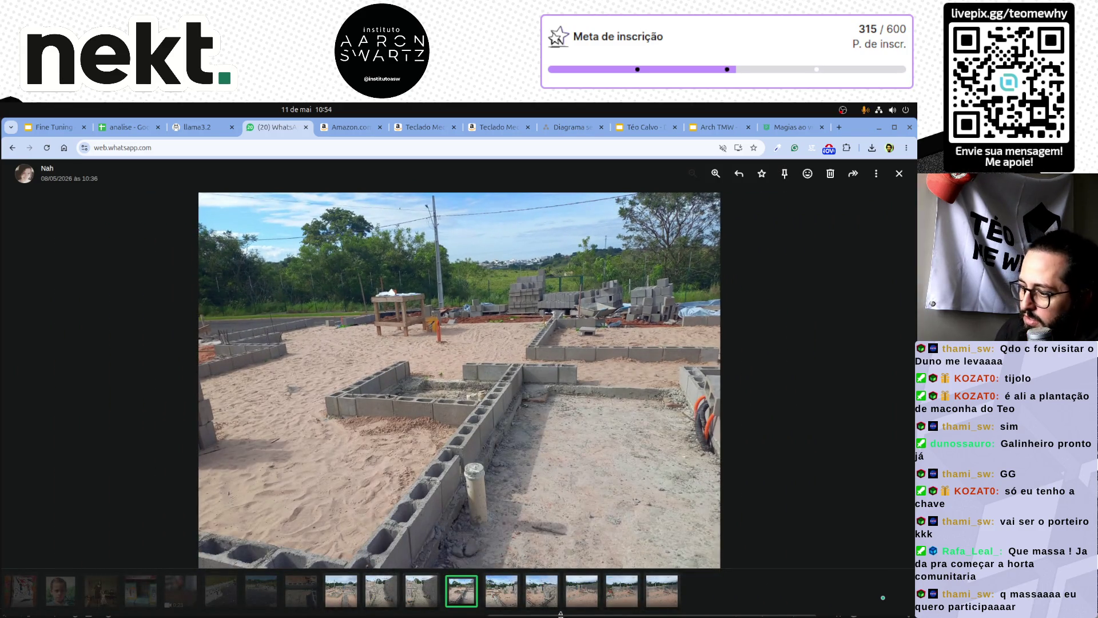
Step forward through the photos to the last of the 9.
left_click(510, 606)
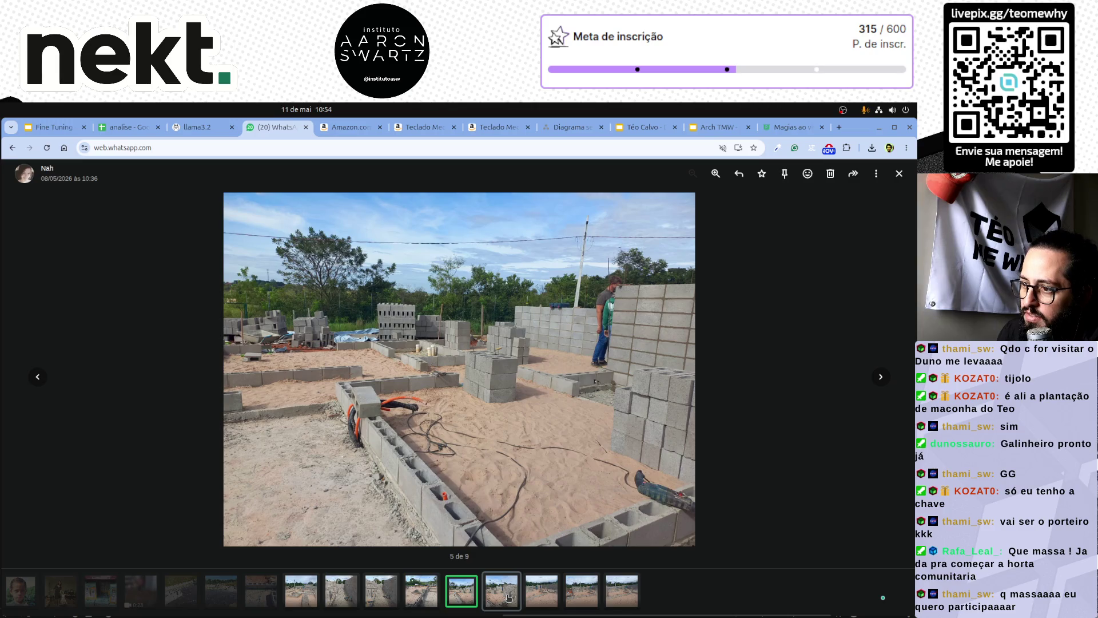
left_click(507, 598)
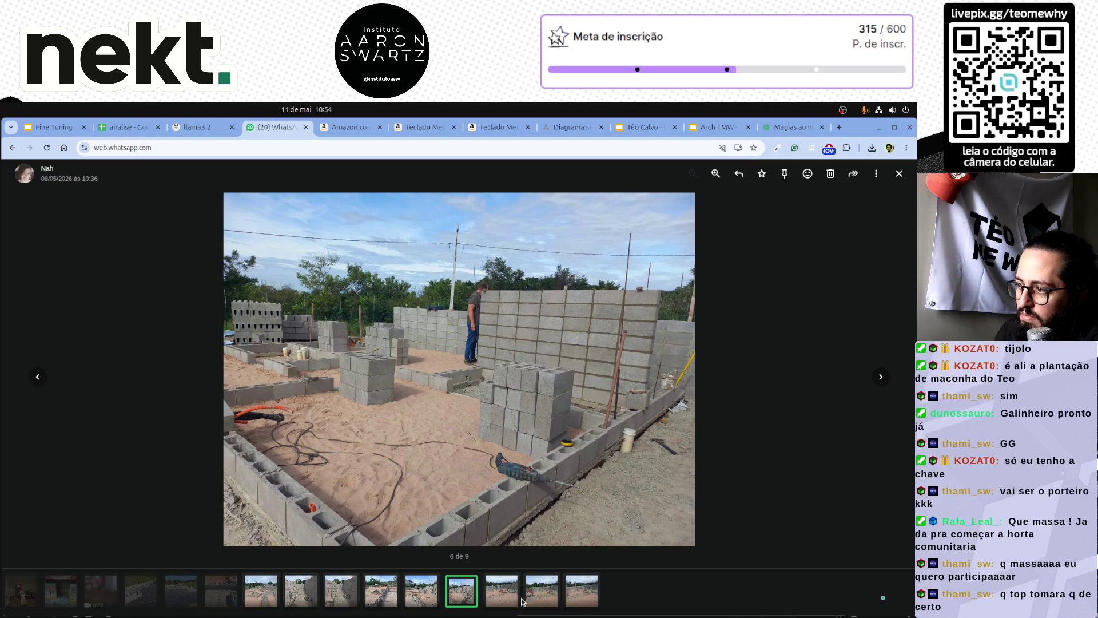
left_click(493, 593)
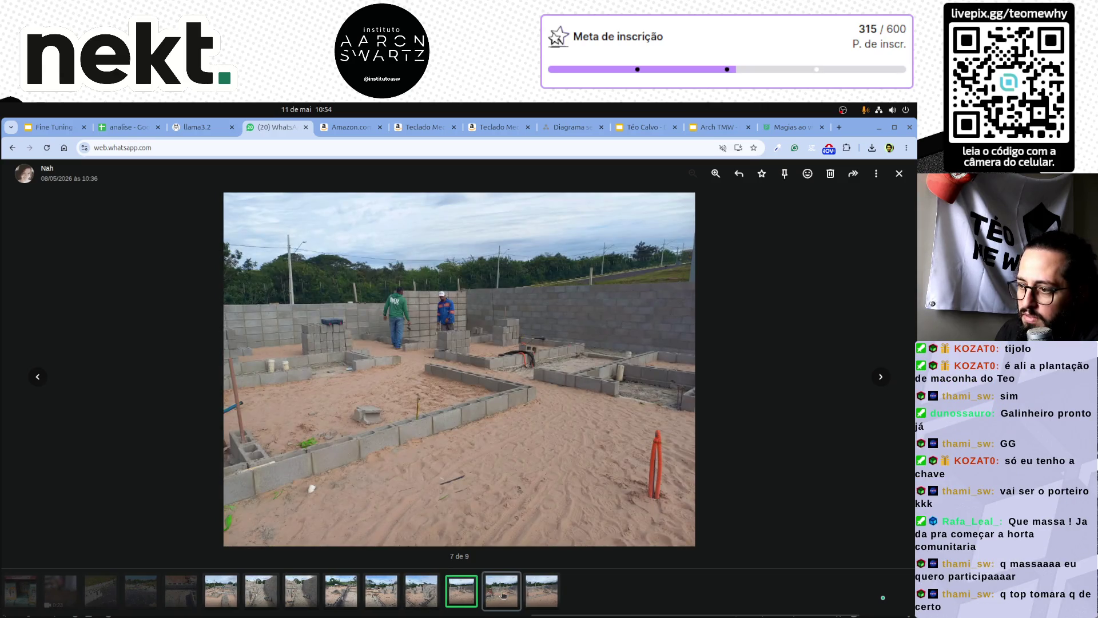
left_click(507, 595)
left_click(508, 594)
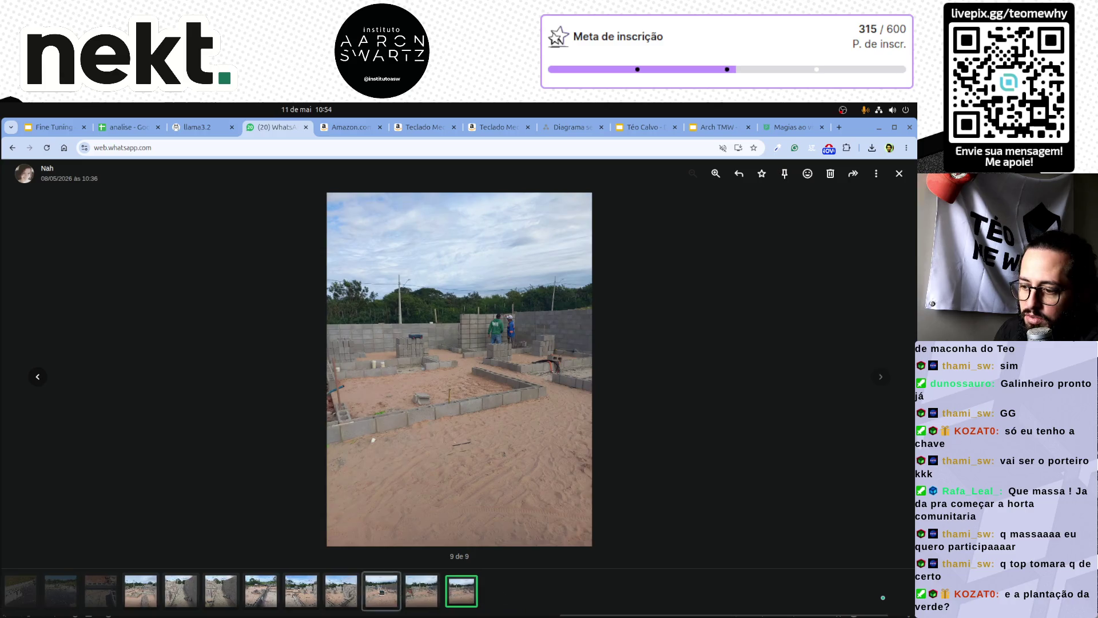
Jump back through earlier photos via the thumbnail strip, ending on photo 5 of 9.
left_click(193, 582)
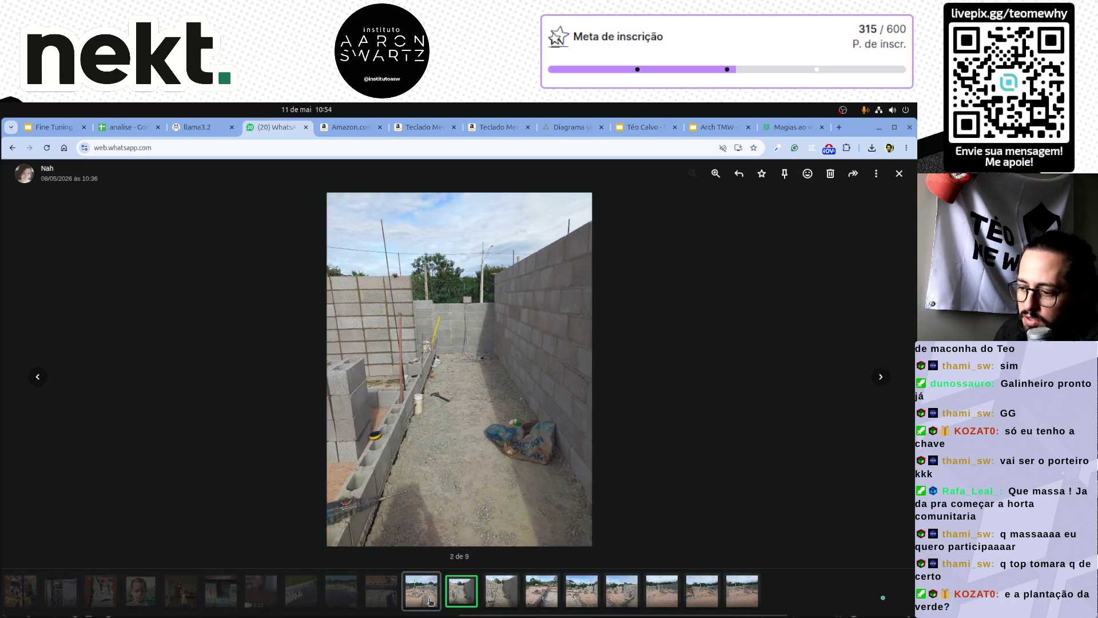
left_click(430, 601)
left_click(430, 602)
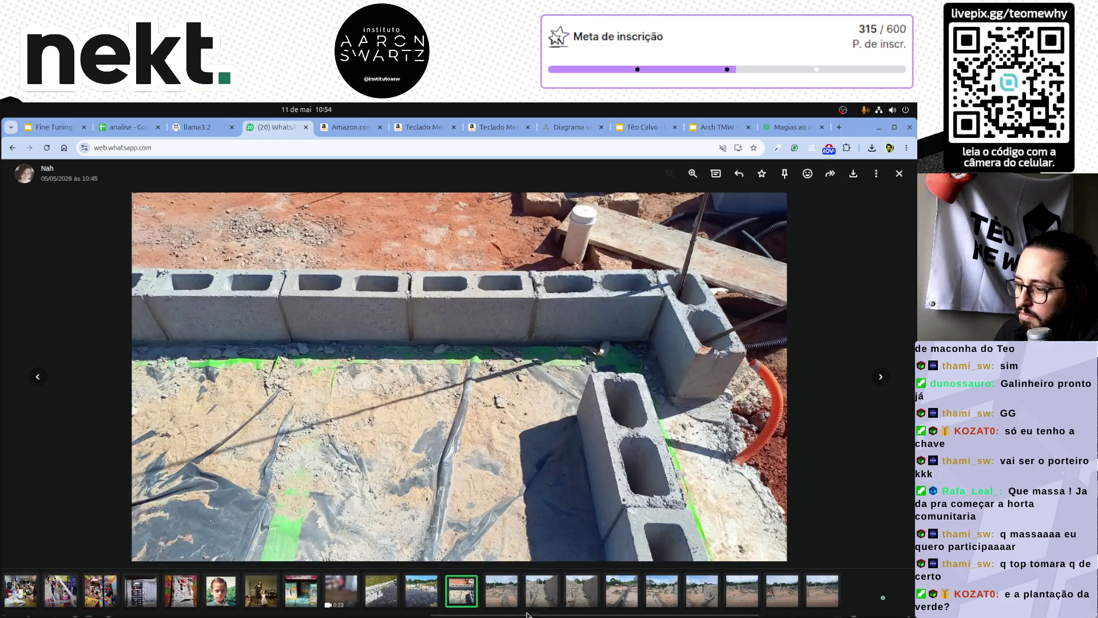
left_click(549, 592)
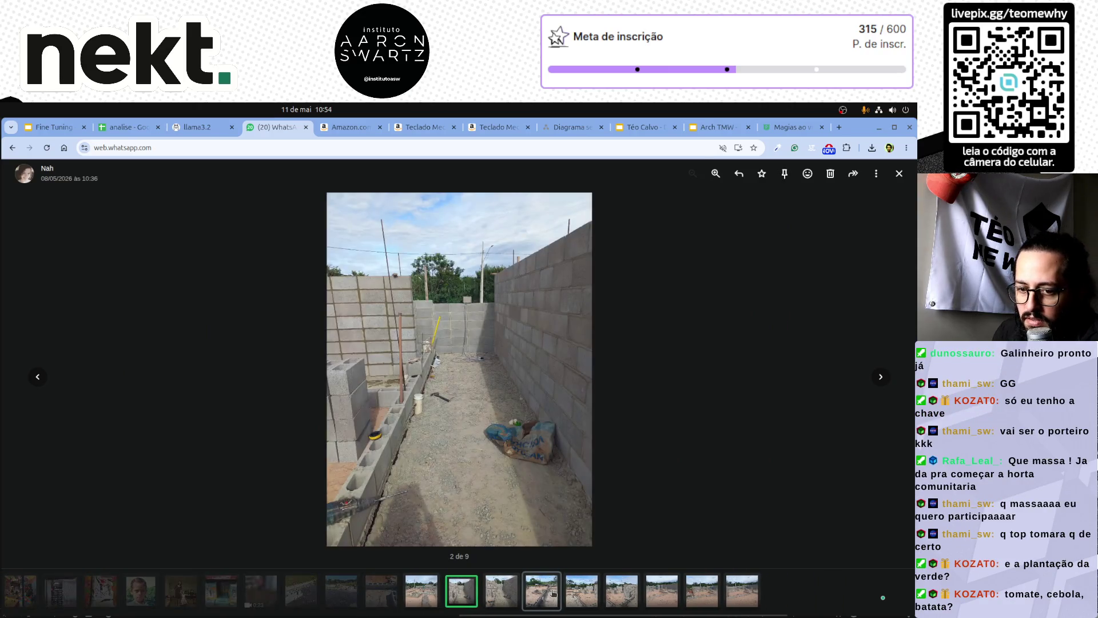
left_click(552, 594)
left_click(501, 590)
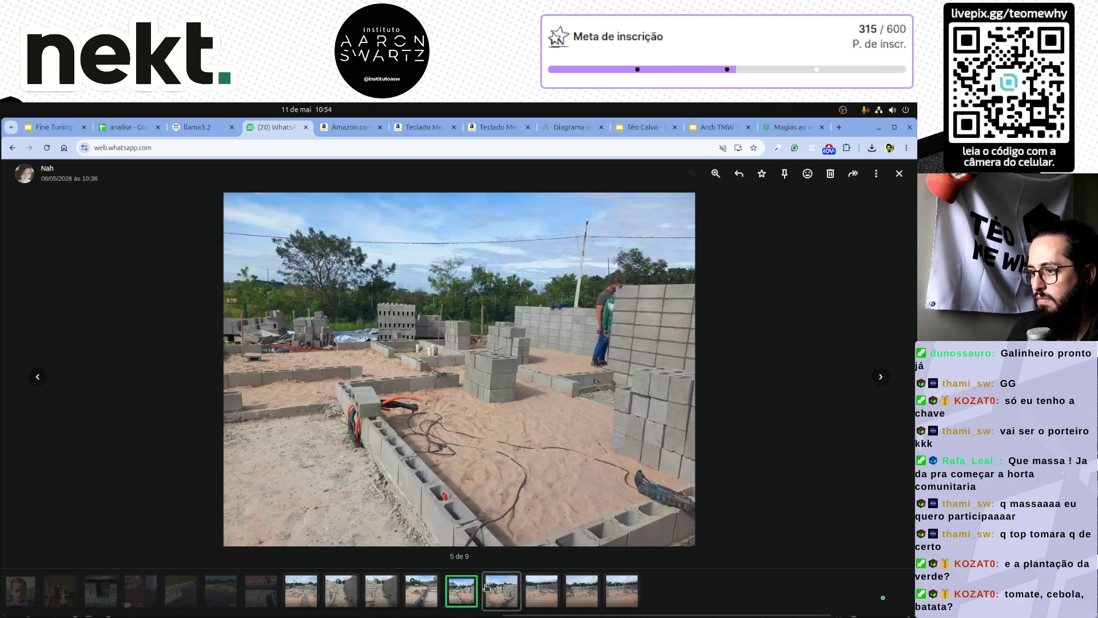